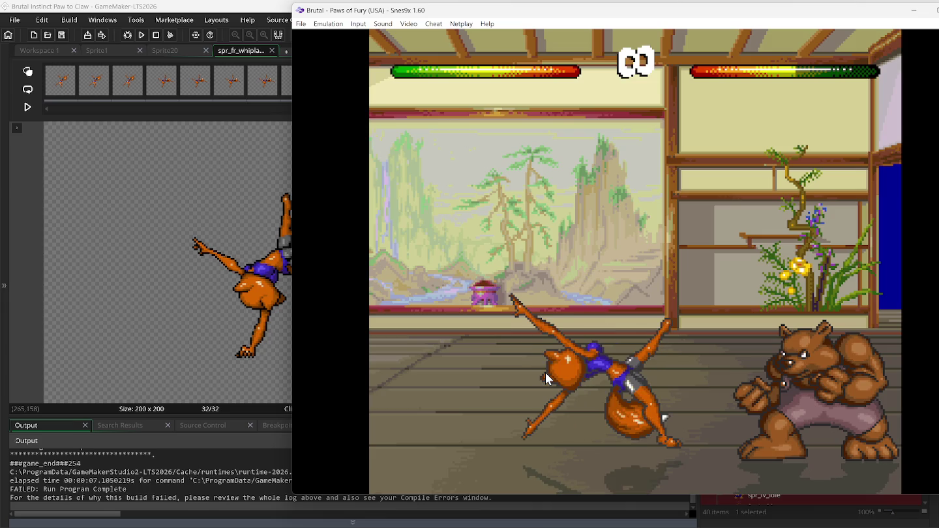
Append a blank 33rd frame to the whiplash kick sprite, then switch to the Sprite1 fox-pose sheet.
click(261, 10)
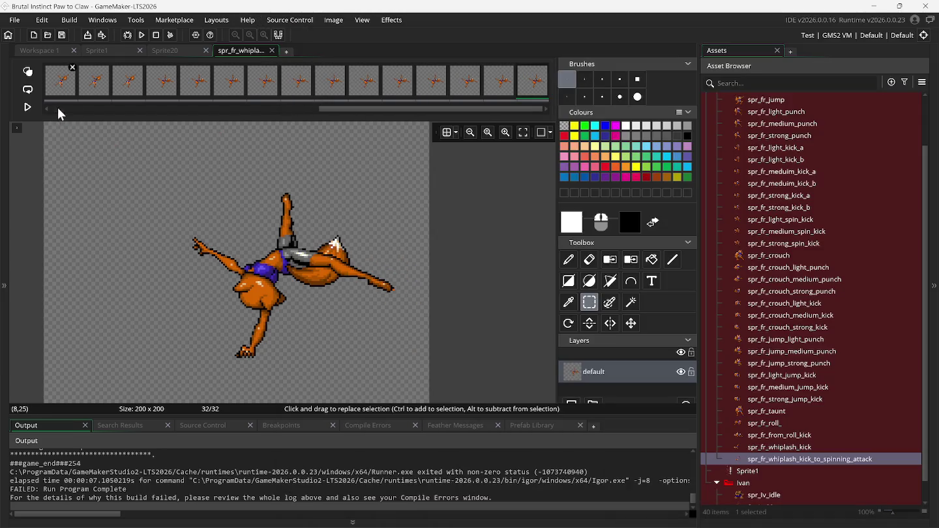
drag(467, 111, 195, 111)
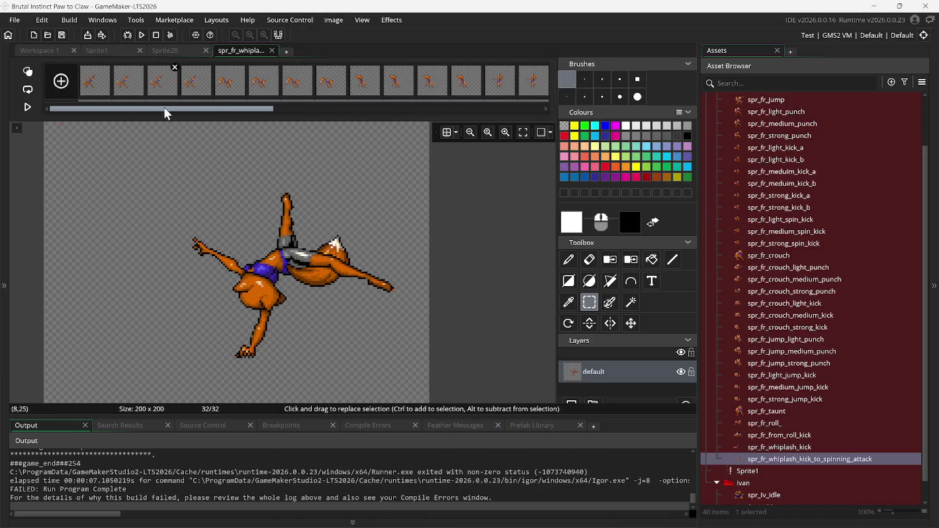
click(68, 88)
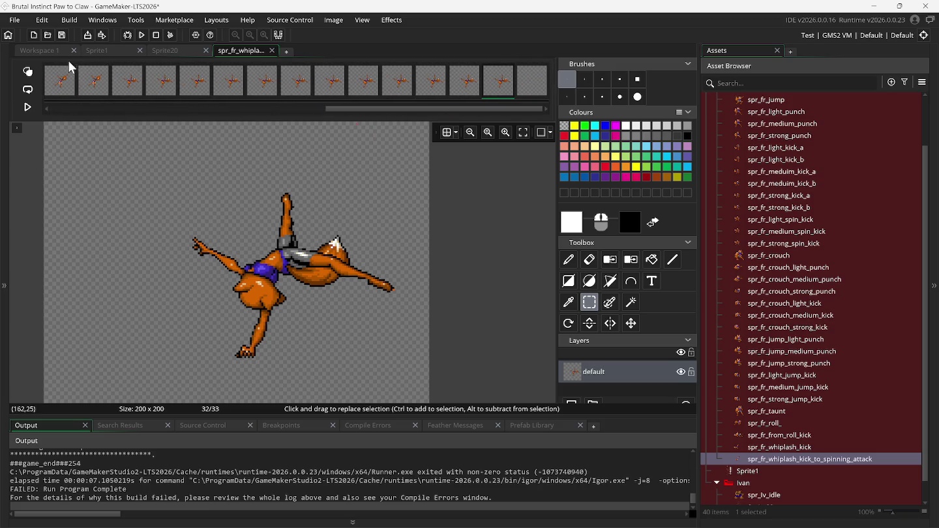
click(98, 50)
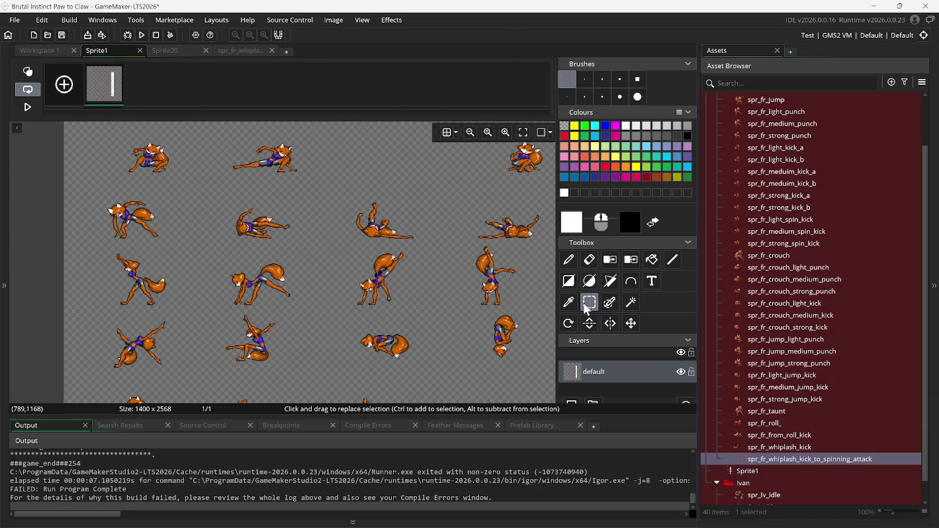
Make custom brushes from the kicking fox, a second pose and the rolling pose on Sprite1.
scroll(408, 308, right, 5)
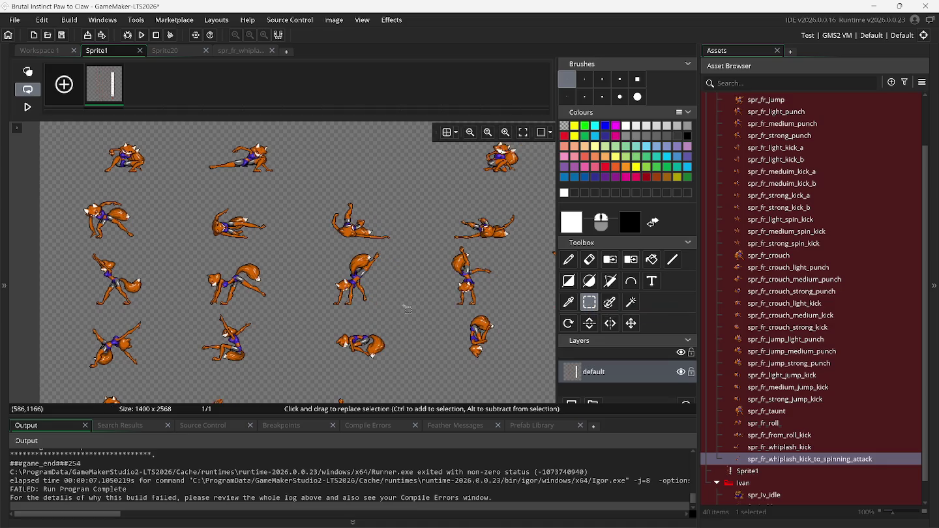
scroll(408, 309, right, 2)
scroll(406, 308, left, 3)
scroll(407, 308, left, 5)
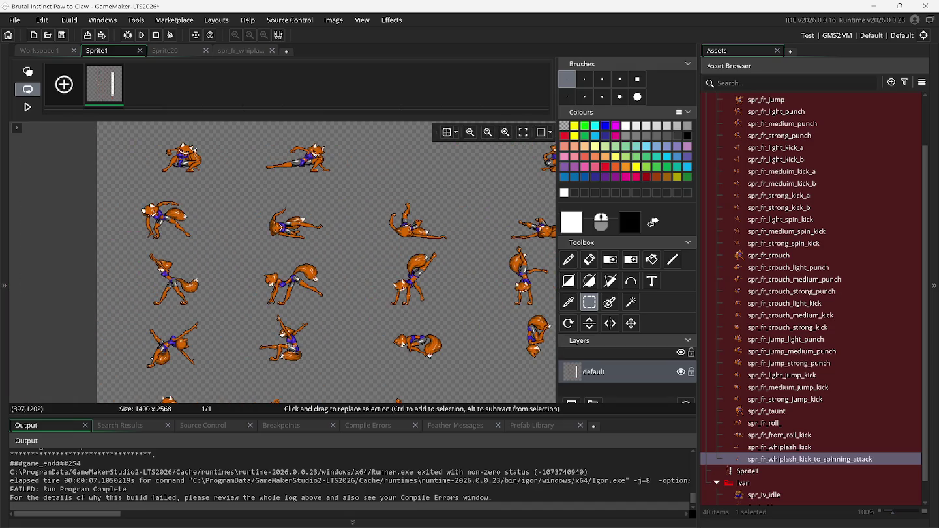
drag(131, 269, 204, 329)
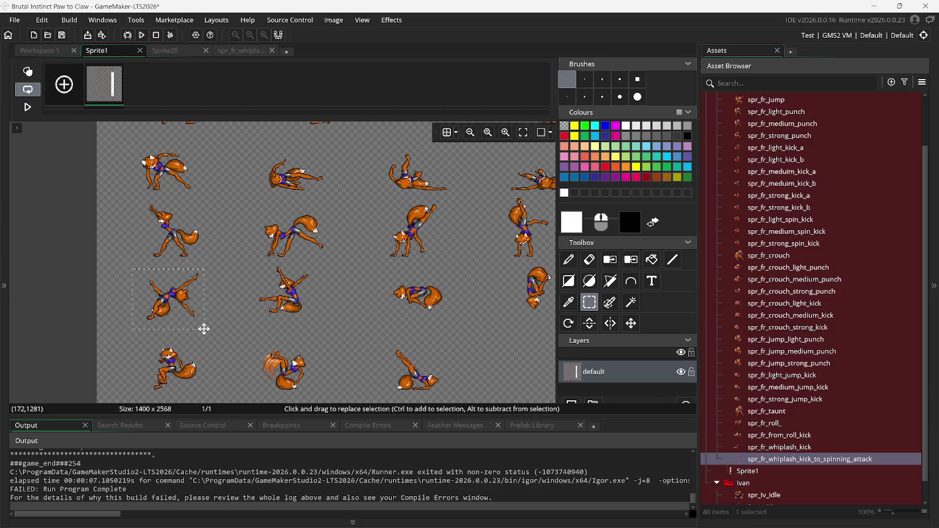
key(ctrl+b)
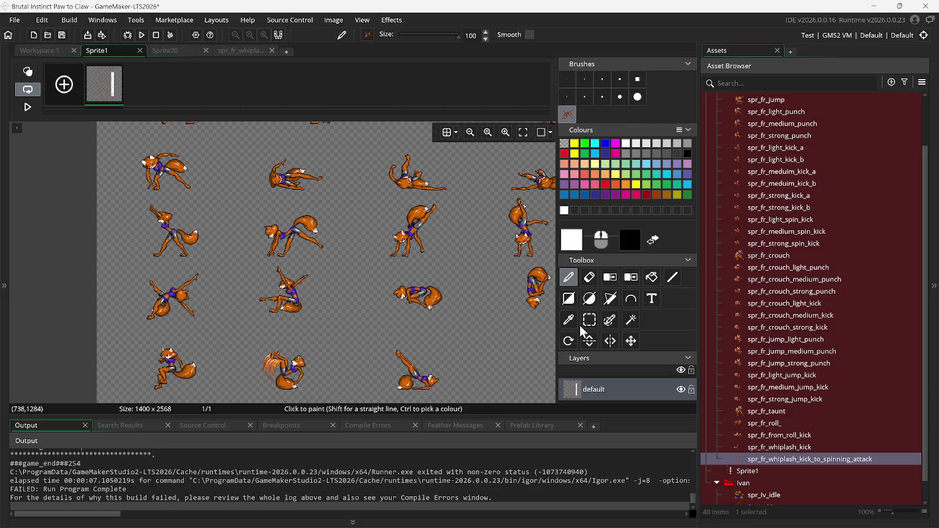
drag(247, 263, 319, 321)
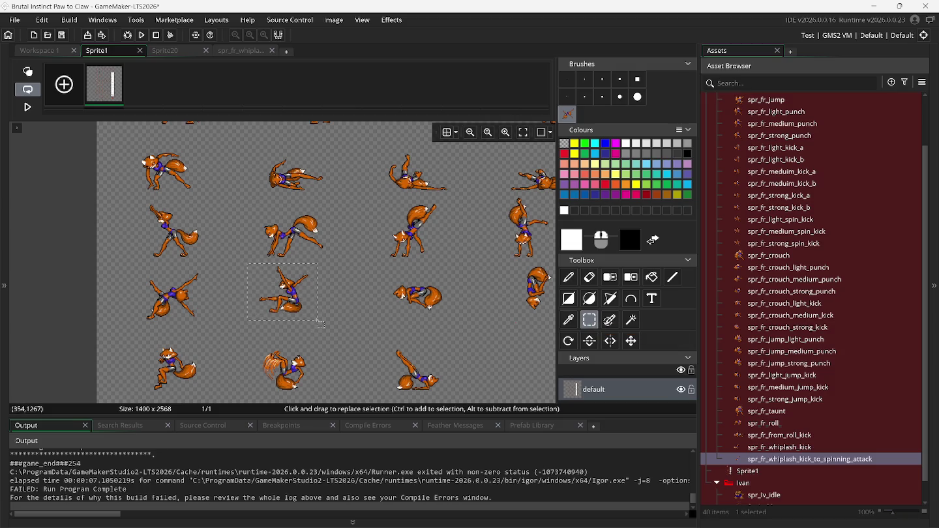
key(ctrl+b)
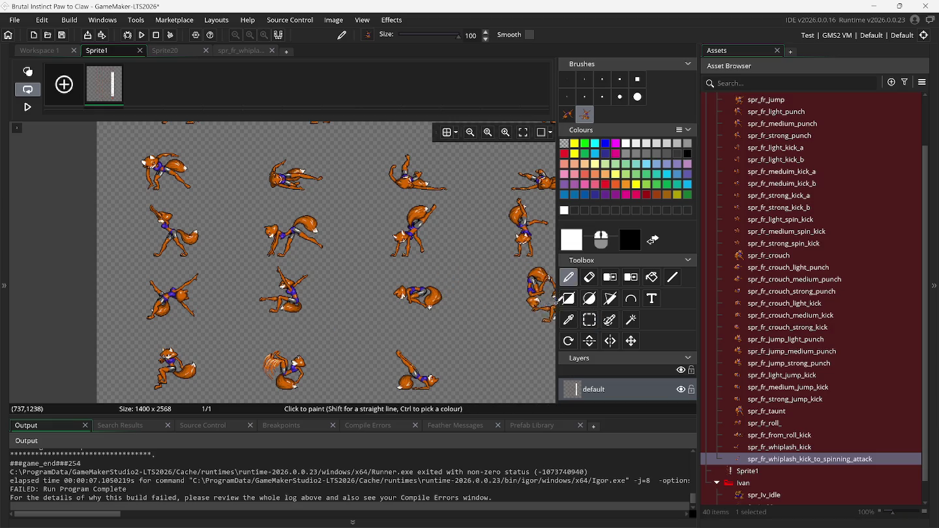
drag(374, 274, 457, 316)
key(ctrl+b)
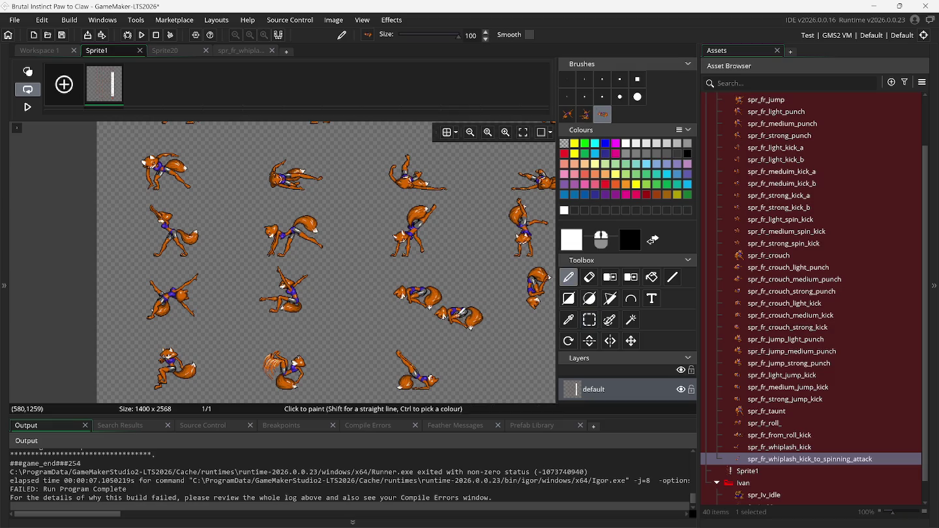
Make two more custom brushes from the curled-up fox pose and another rolling pose.
click(590, 324)
scroll(285, 306, right, 5)
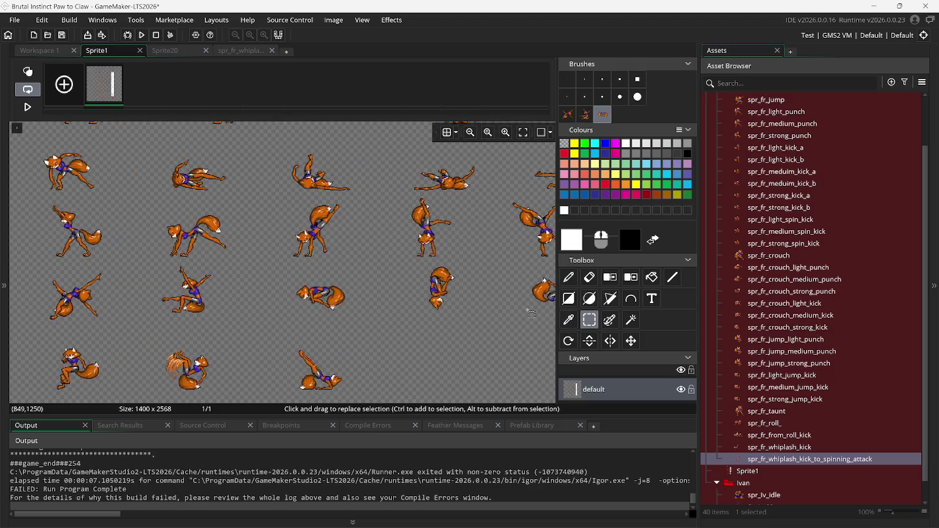
drag(266, 262, 323, 316)
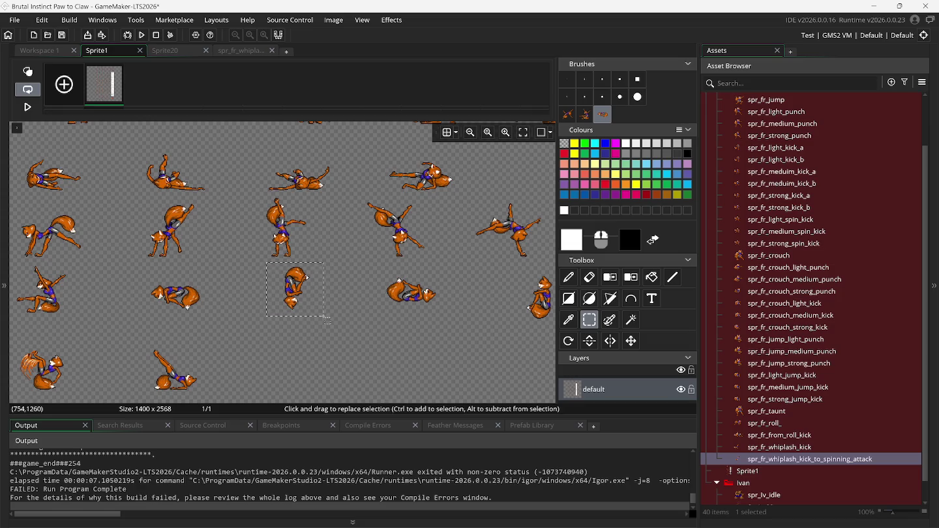
key(ctrl+b)
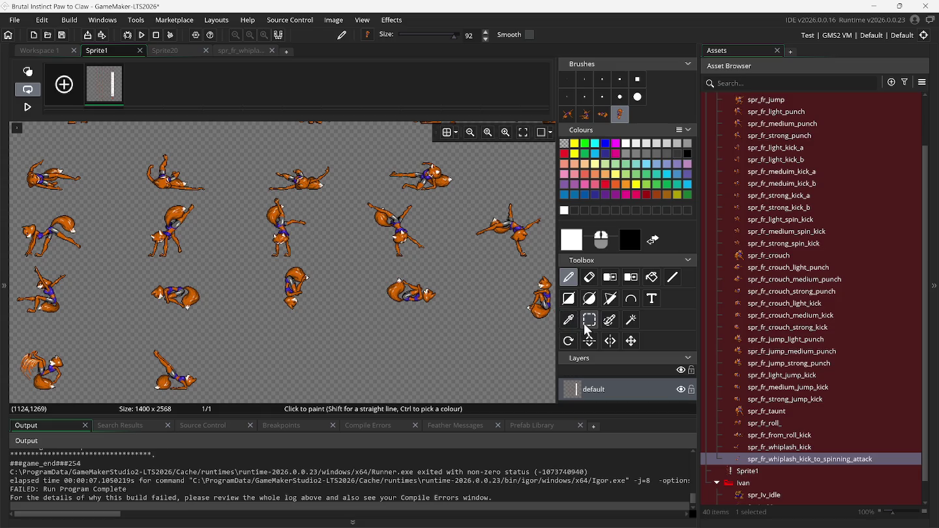
click(589, 320)
drag(370, 269, 455, 313)
key(ctrl+b)
scroll(456, 316, right, 3)
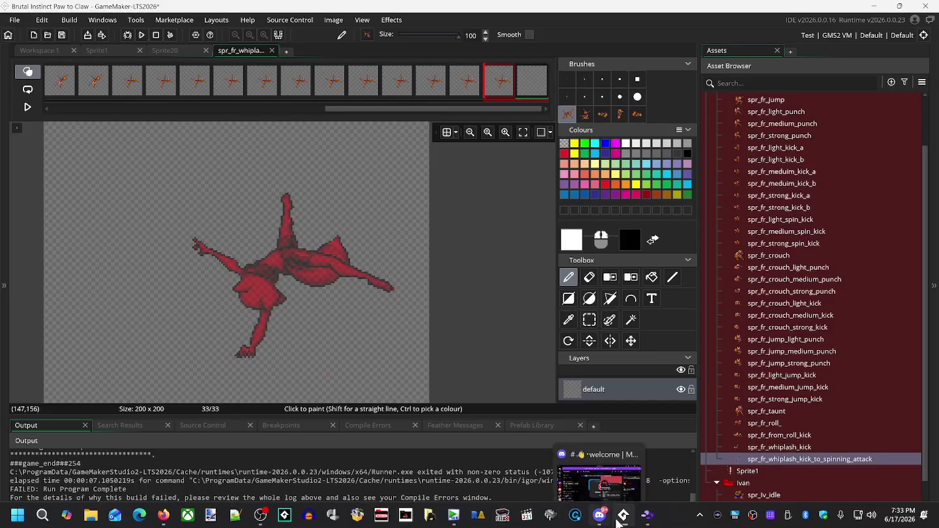
click(648, 521)
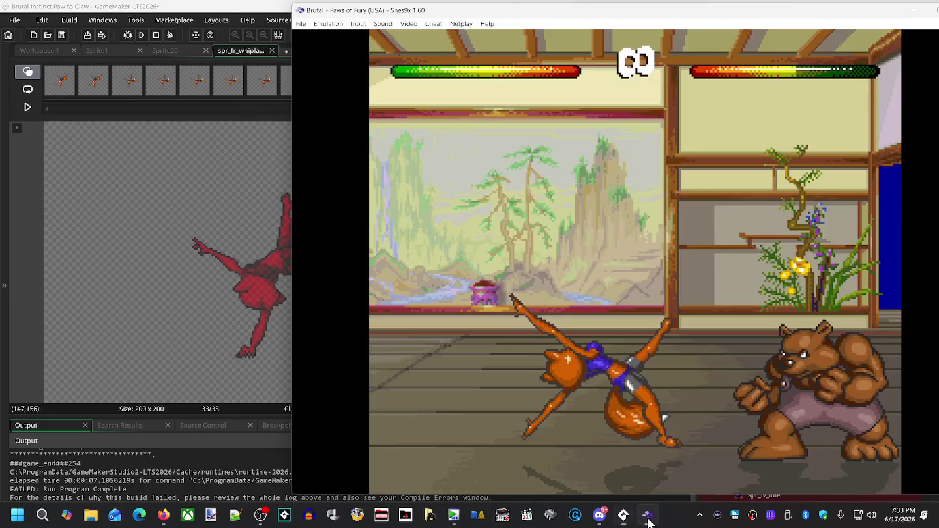
Rewind the Snes9x fight, load the F1 saved state, and rewind again.
mouse_move(408, 382)
mouse_down()
mouse_move(228, 262)
mouse_move(156, 271)
mouse_move(222, 274)
mouse_move(429, 143)
mouse_up()
key(BackSpace)
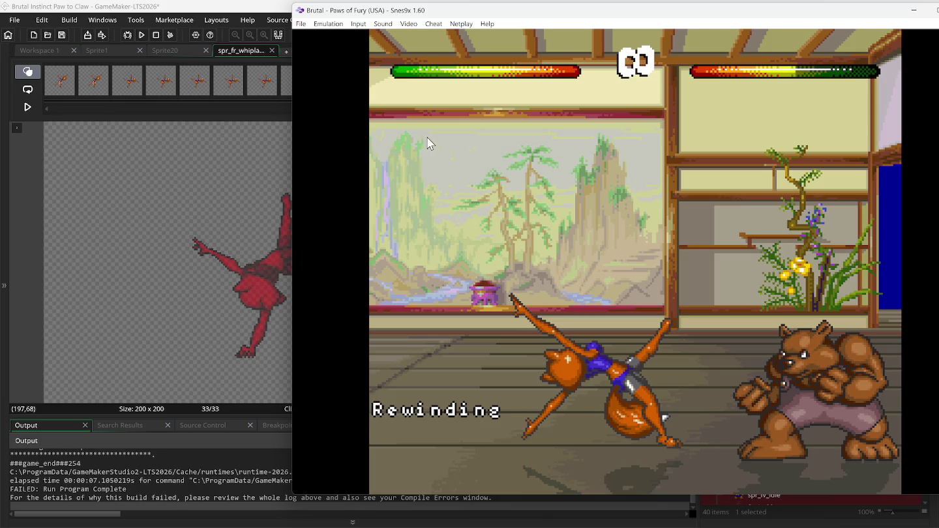
key(F1)
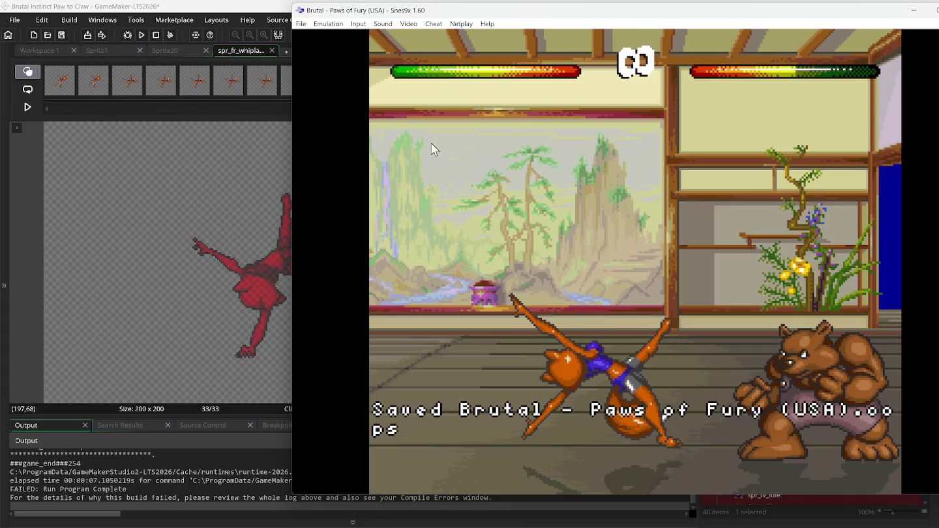
key(BackSpace)
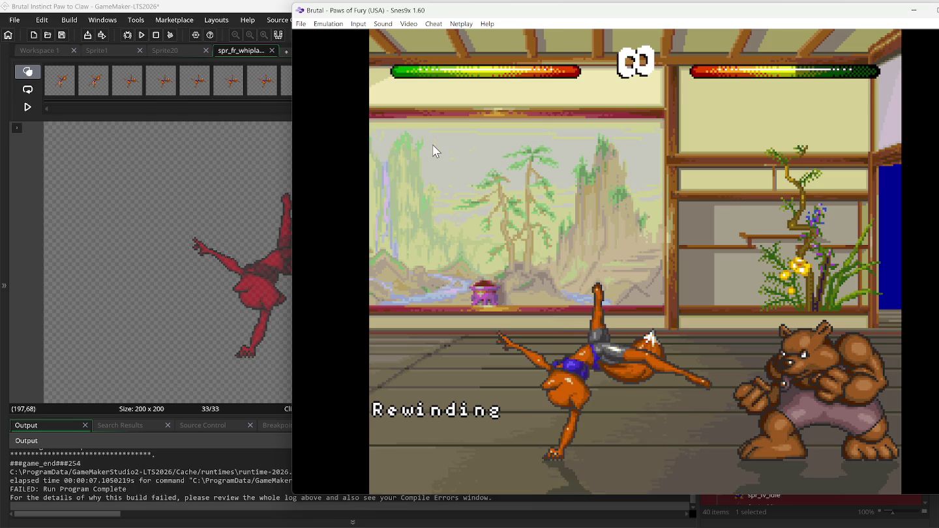
Paste the captured game frame into the GameMaker sprite, reposition it, then undo the paste.
key(alt+Tab)
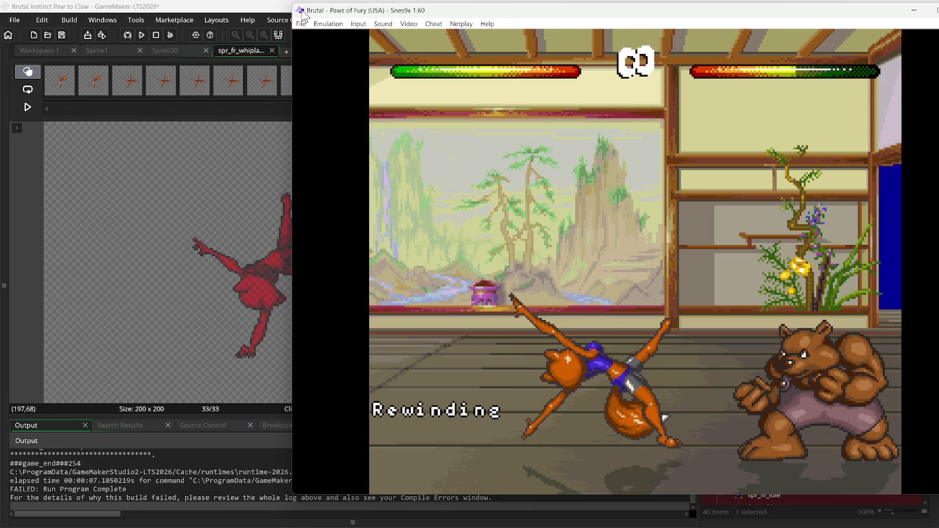
key(ctrl+v)
mouse_move(424, 212)
mouse_down()
mouse_move(249, 204)
mouse_move(311, 236)
mouse_move(318, 276)
mouse_up()
key(ctrl+z)
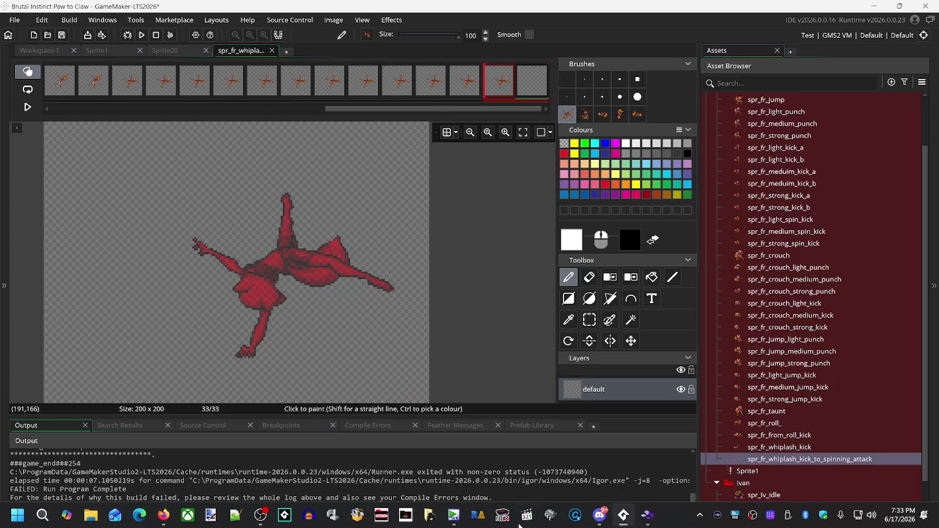
Bring the Snes9x fight back in front to rewind to the fox's upside-down kick.
click(647, 521)
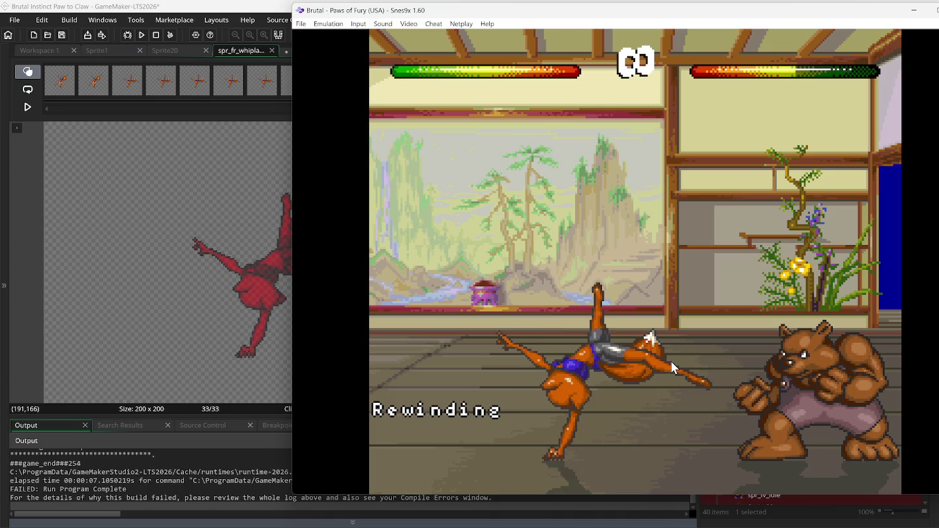
Paste the captured fox kick pose into frame 33 and drag it lower on the canvas.
key(ctrl+v)
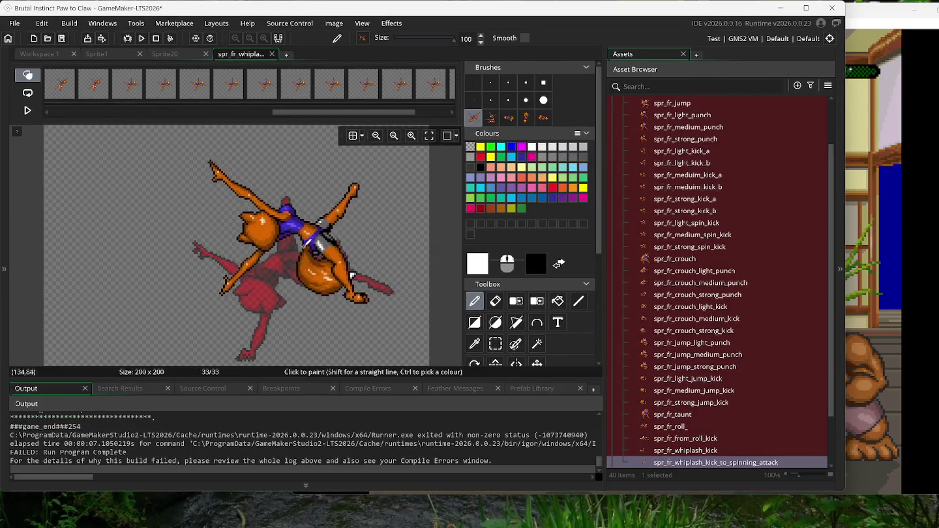
mouse_move(352, 275)
mouse_down()
mouse_move(354, 305)
mouse_move(290, 268)
mouse_up()
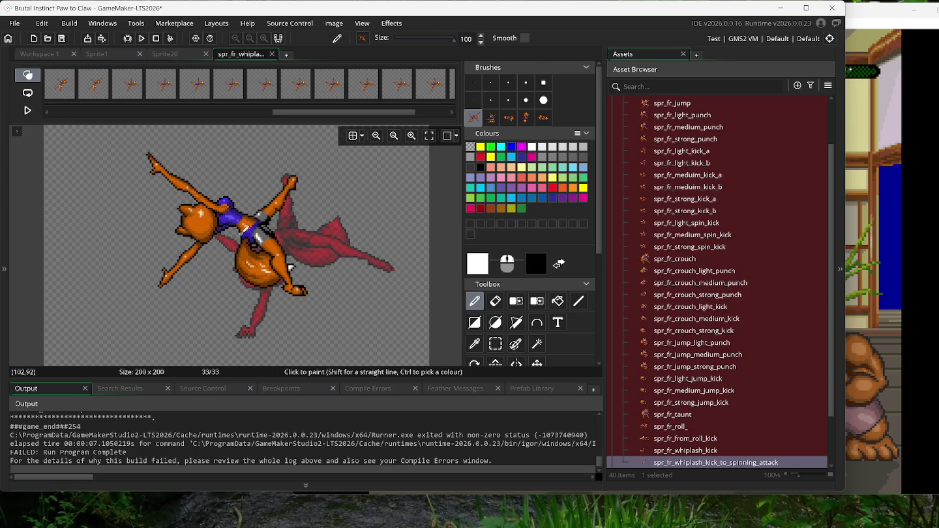
Drag the pasted fox capture off the canvas, clearing it from frame 33.
mouse_move(290, 268)
mouse_down()
mouse_move(318, 202)
mouse_move(325, 256)
mouse_up()
mouse_move(287, 220)
mouse_down()
mouse_move(297, 113)
mouse_move(60, 112)
mouse_up()
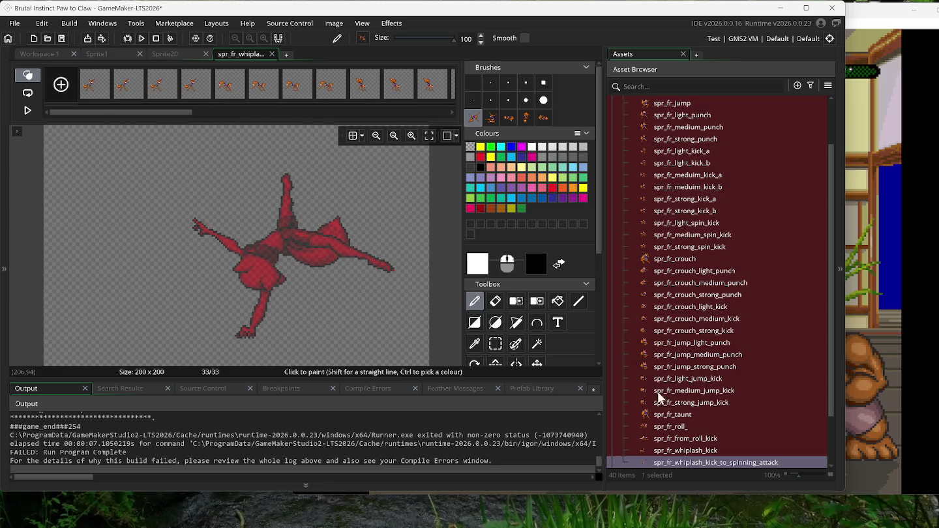
right_click(699, 465)
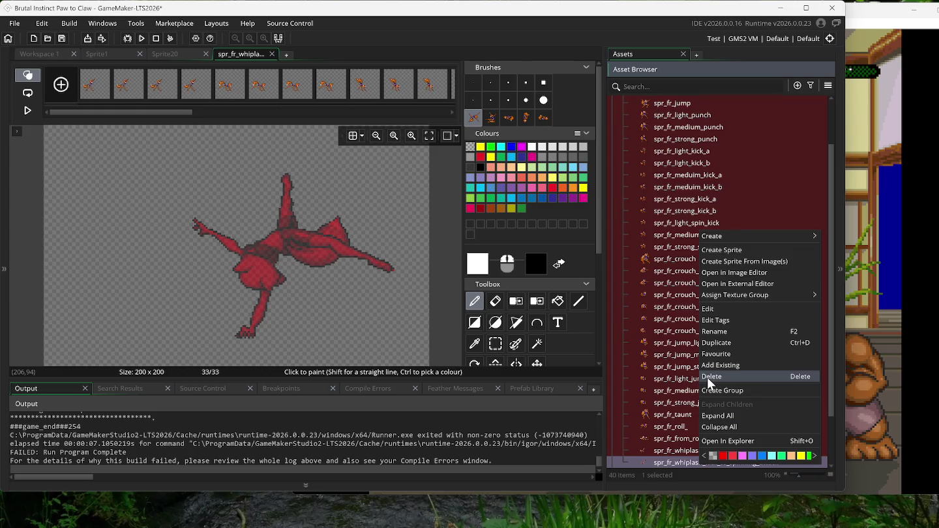
Delete the spr_fr_whiplash_kick_to_spinning_attack sprite asset.
click(710, 377)
click(452, 277)
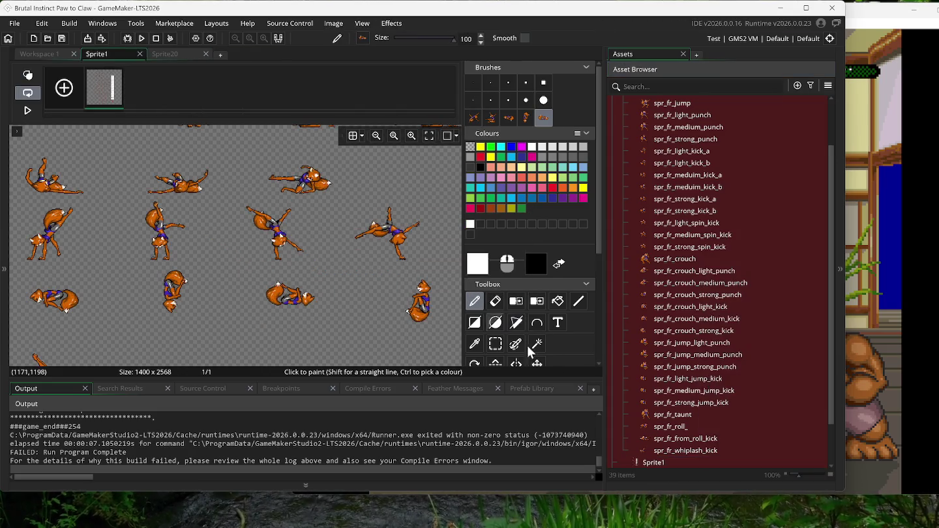
click(678, 451)
right_click(678, 451)
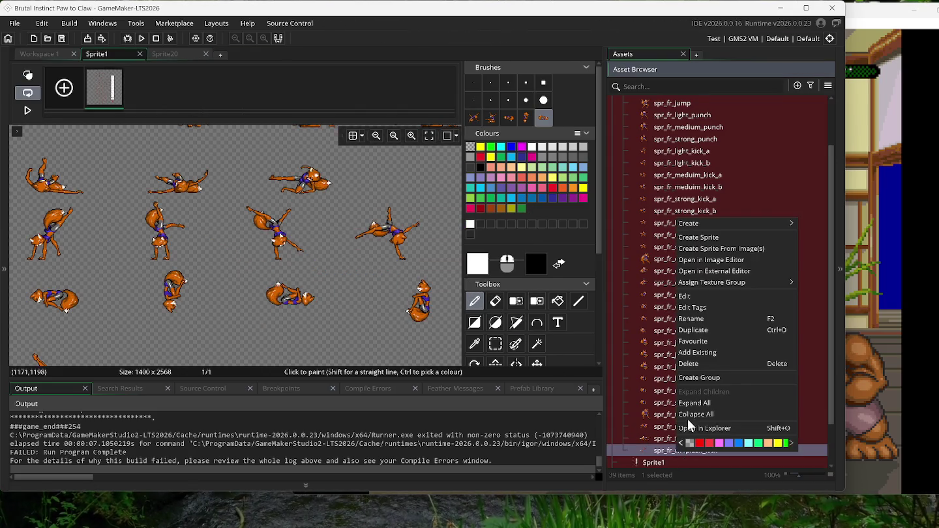
Create a new sprite named spr_fr_from_whiplash_kick_spin_attack.
click(712, 237)
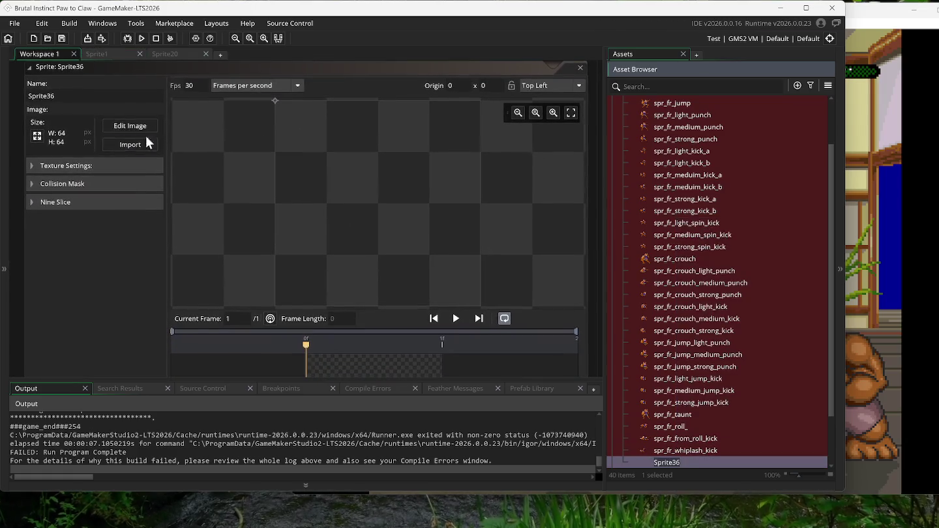
text(spr_)
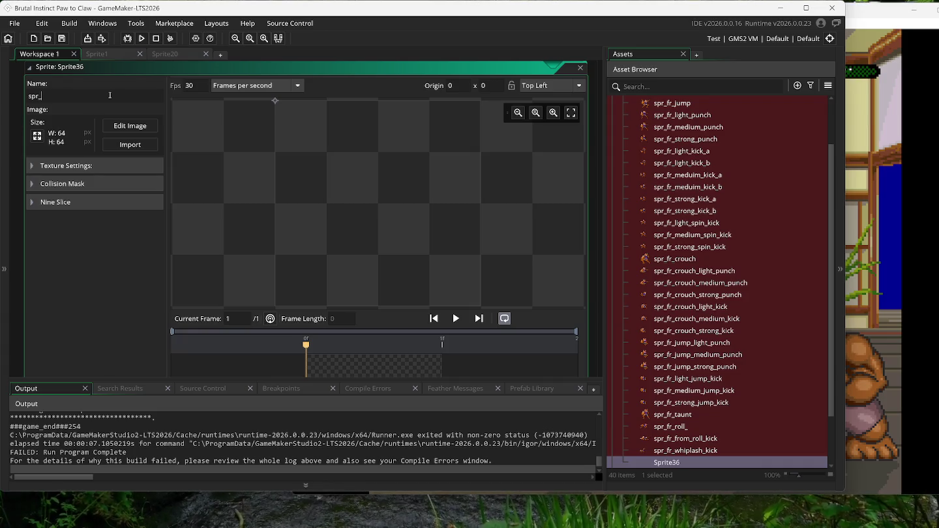
text(fr)
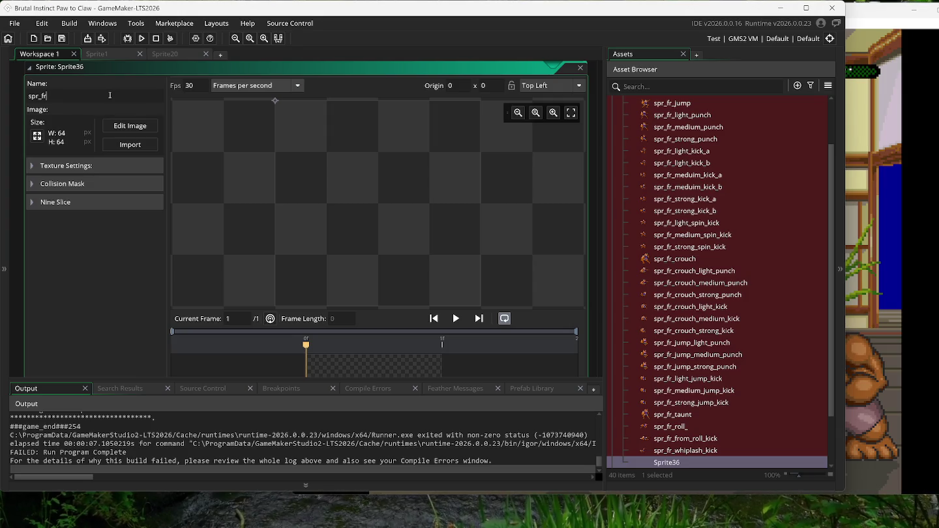
text(_from)
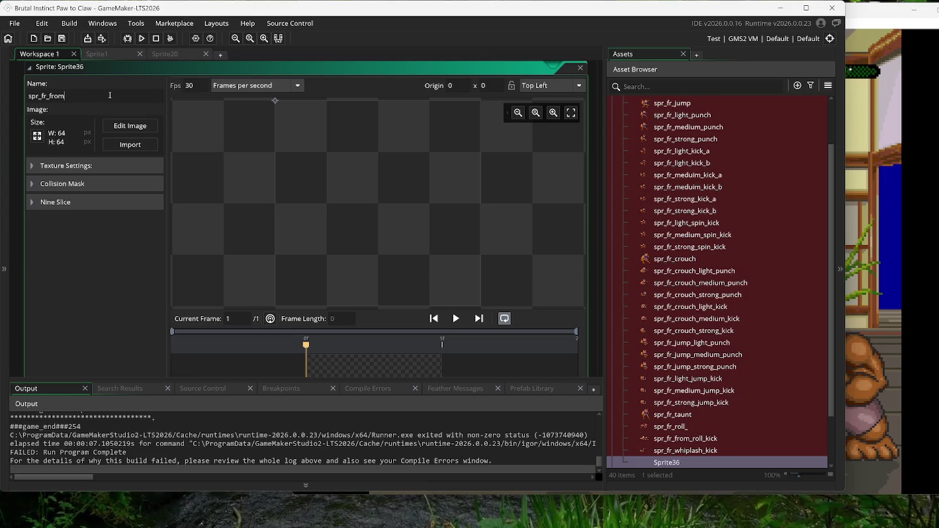
text(_)
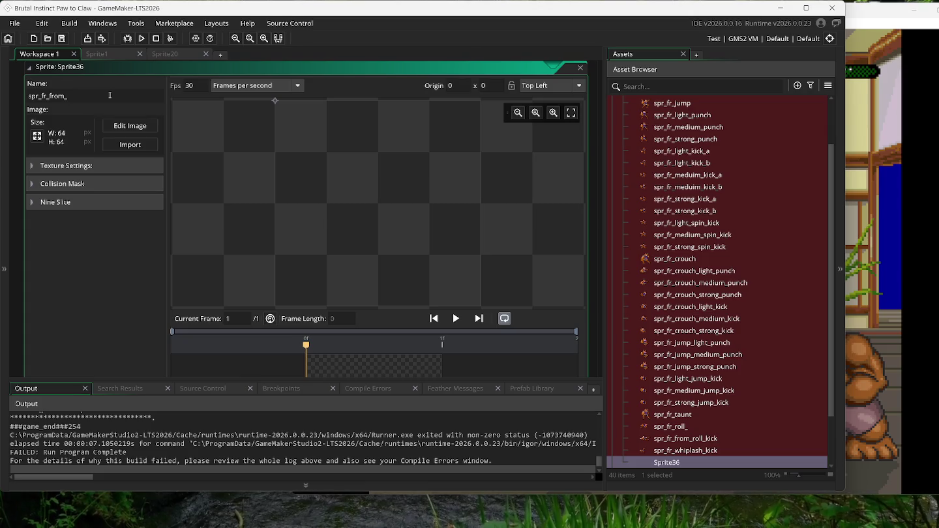
text(wh)
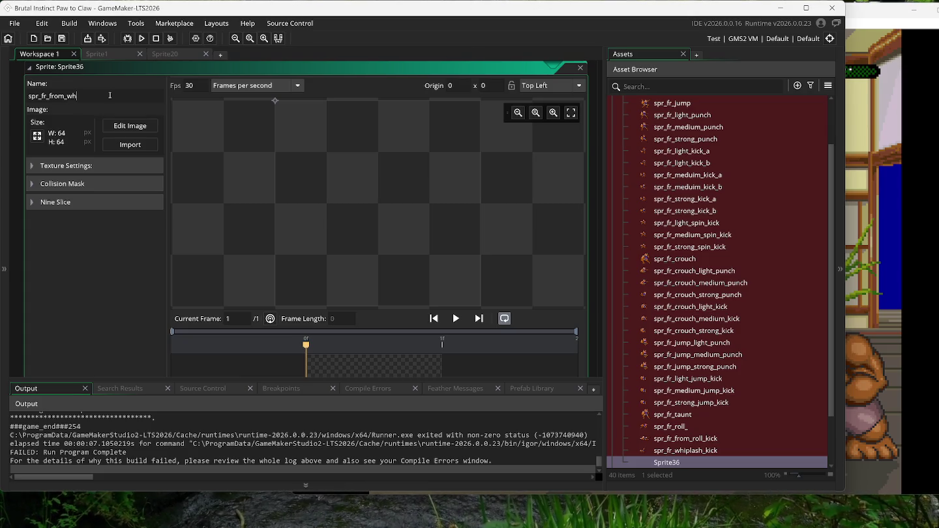
text(iplash_)
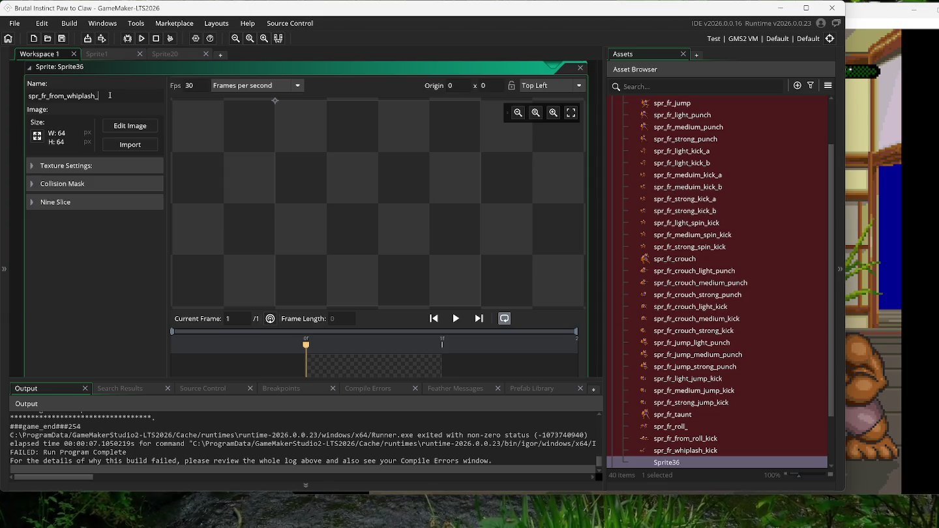
text(kick_spin_attack)
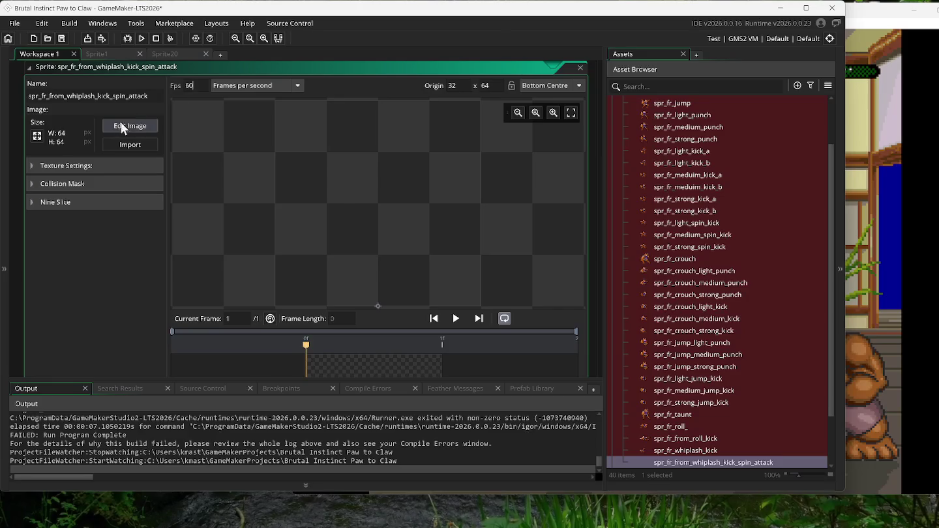
click(124, 127)
Resize the sprite canvas to 200 × 200.
double_click(254, 149)
text(200)
double_click(255, 163)
text(20)
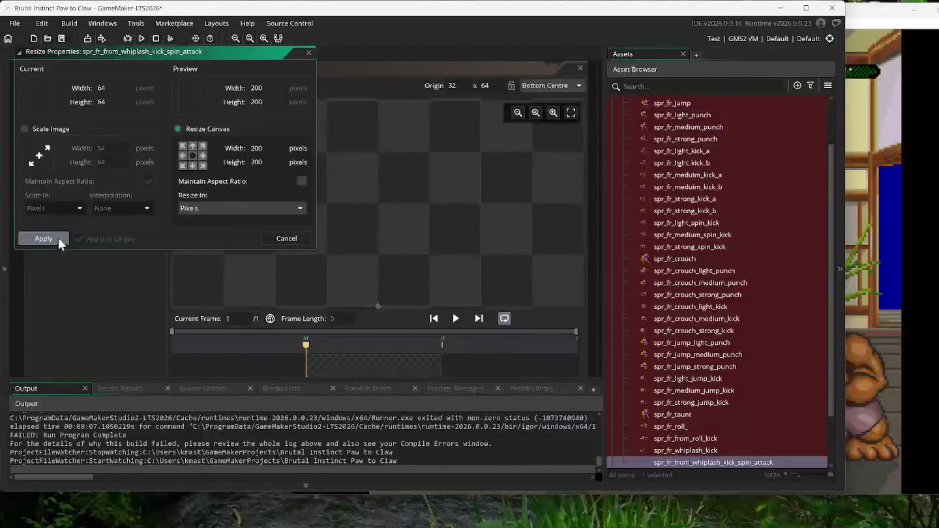
click(55, 238)
Stamp the first custom fox brush, the spinning pose, onto frame 1.
click(121, 124)
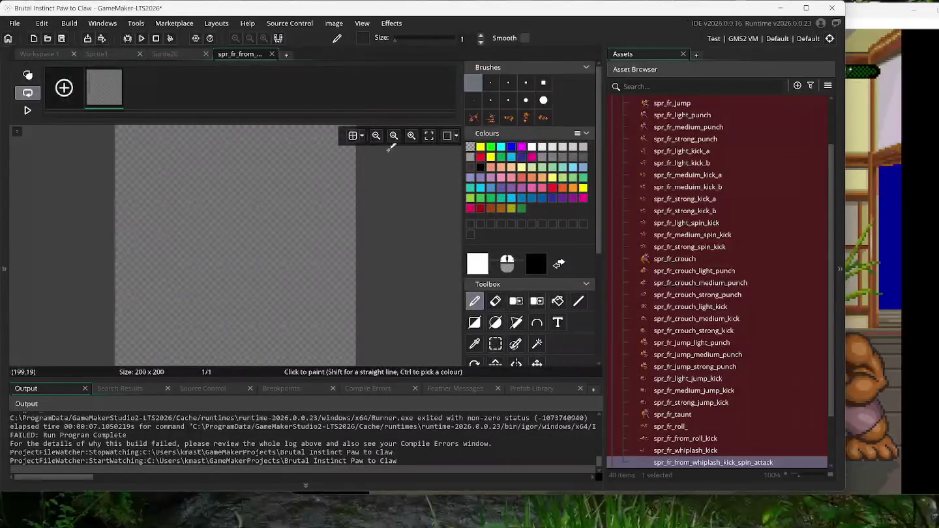
click(473, 118)
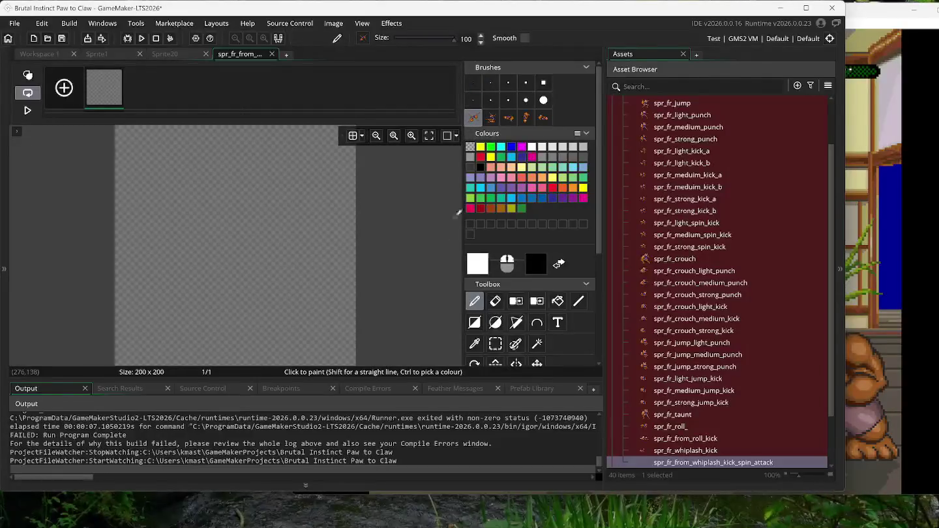
click(805, 8)
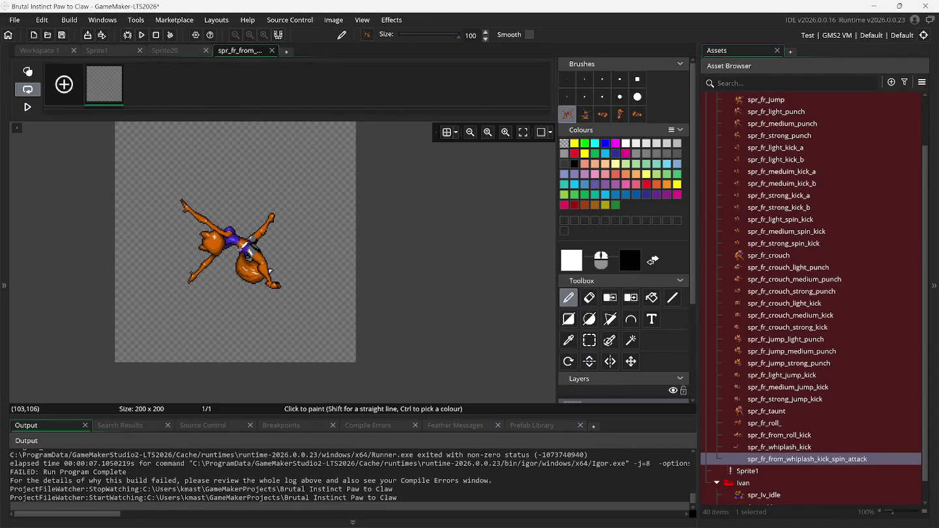
scroll(239, 250, up, 1)
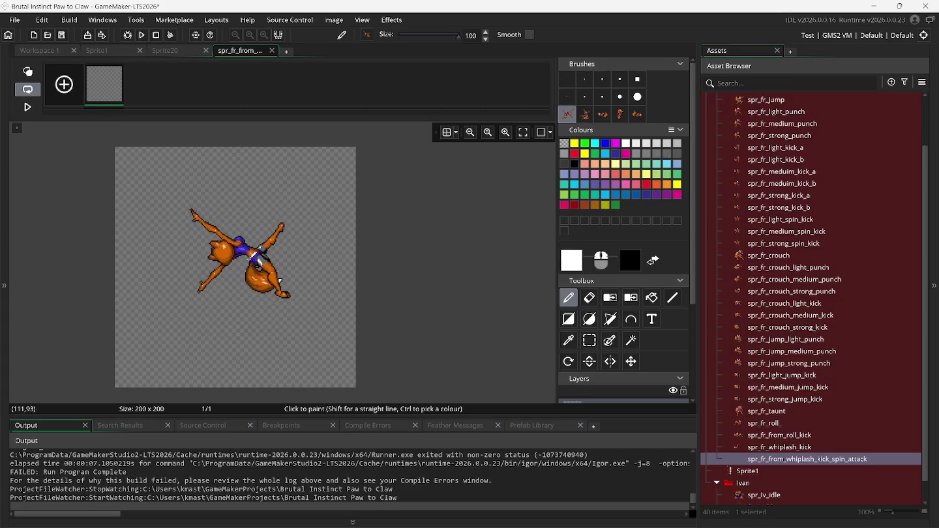
click(240, 267)
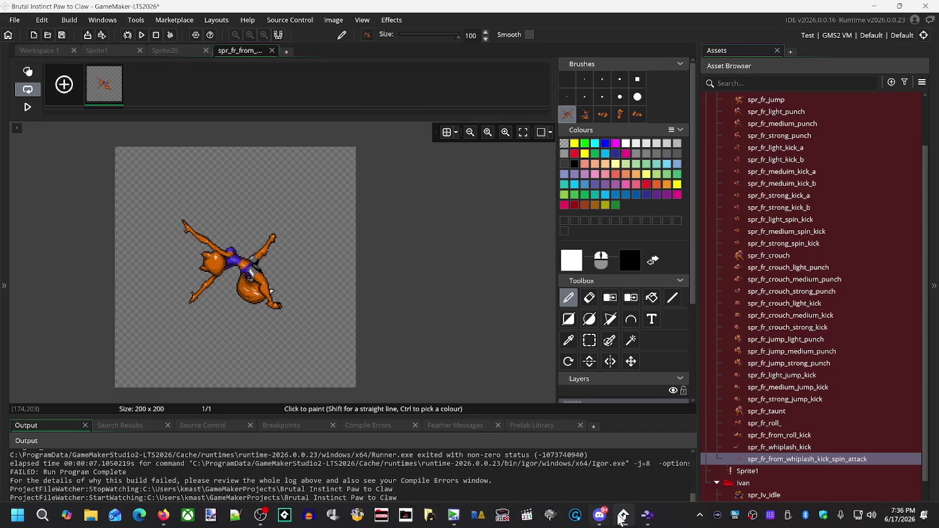
click(639, 519)
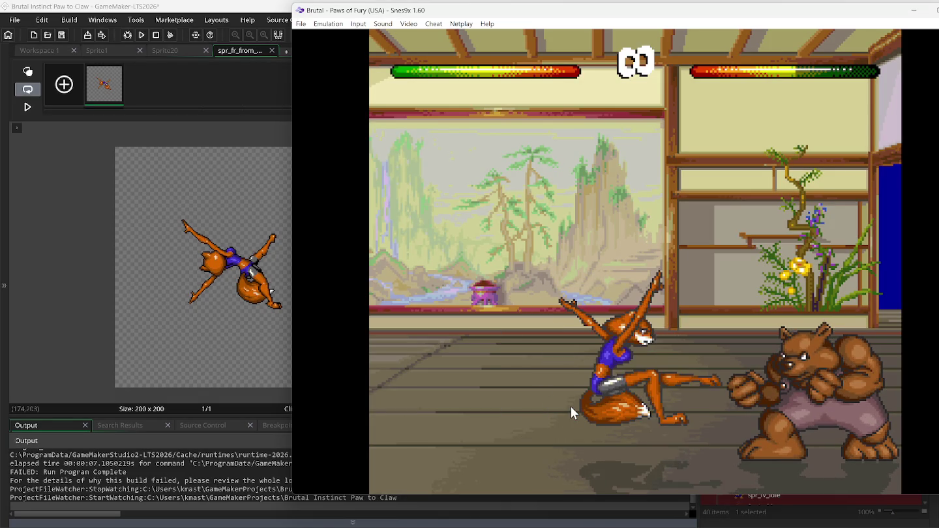
Rewind Snes9x to an earlier fox pose, then add an empty second sprite frame.
key(BackSpace)
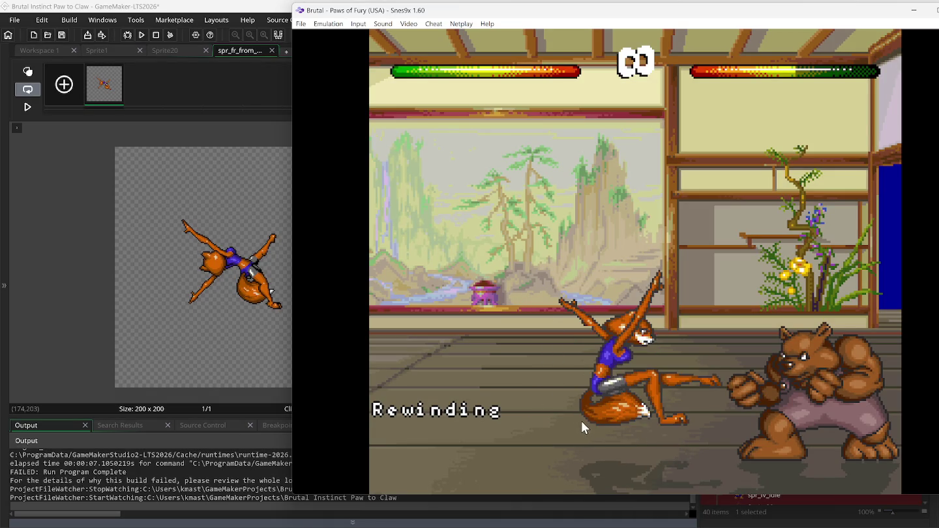
click(64, 84)
click(585, 115)
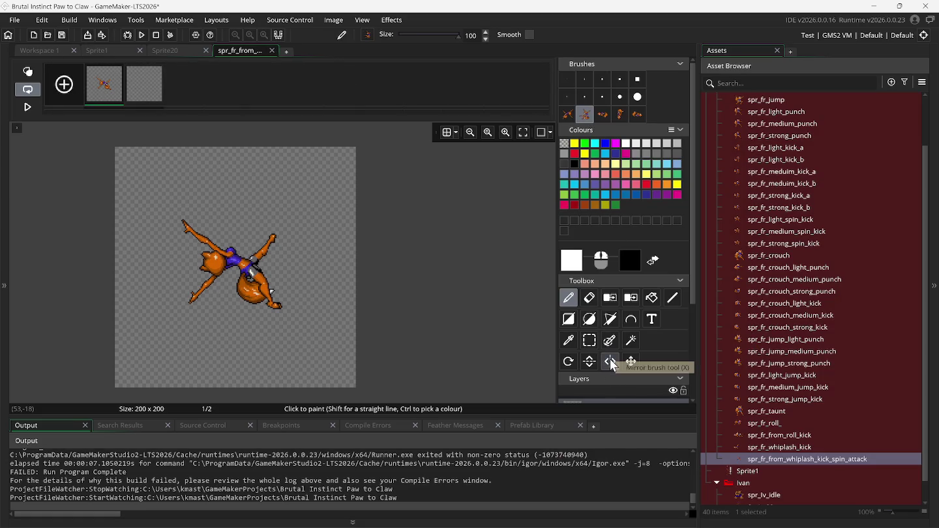
Select empty frame 2 and enable onion skinning to show frame 1 as a guide.
click(143, 74)
click(28, 73)
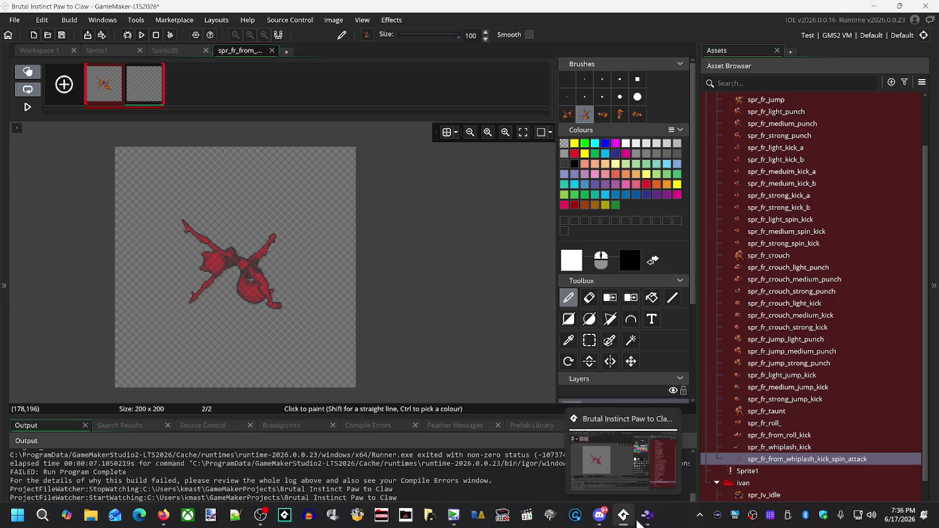
click(646, 520)
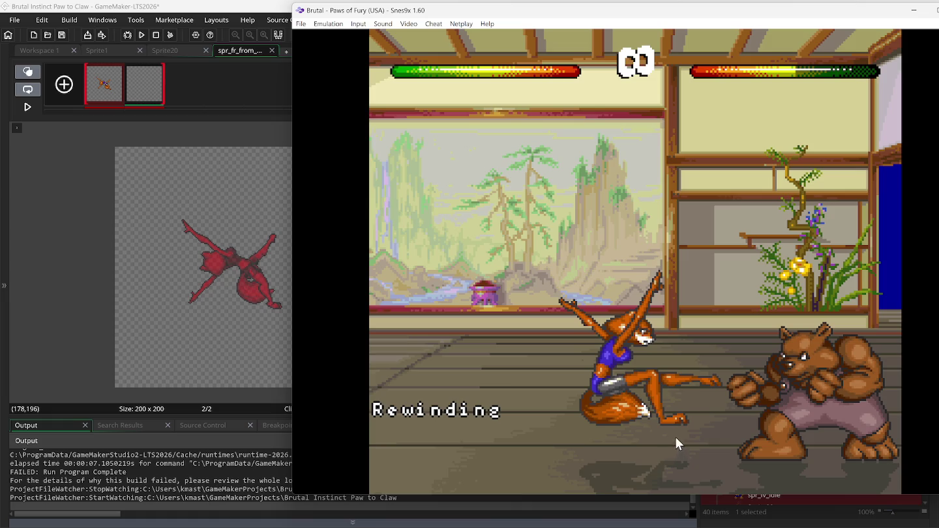
Paste the next fox pose onto frame 2, then add frame 3 with the curled fox aligned over the onion skin.
click(260, 12)
key(ctrl+v)
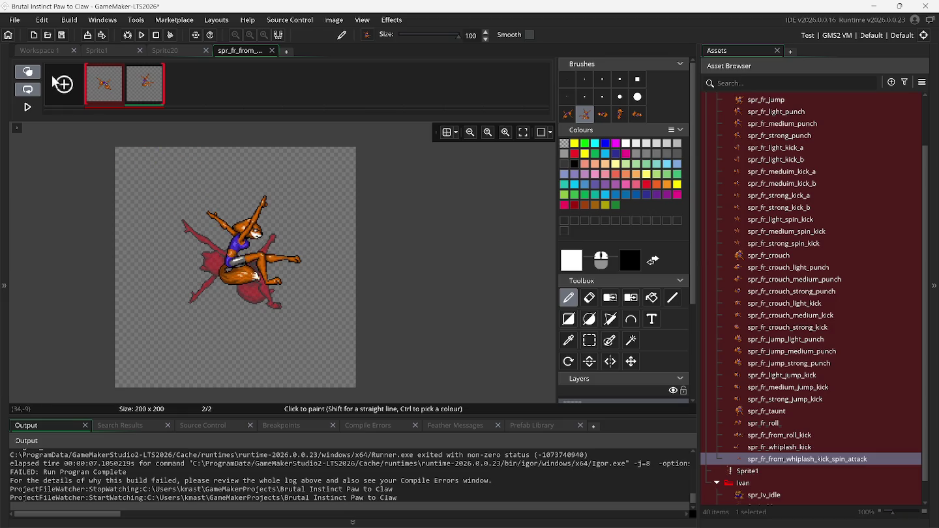
click(607, 118)
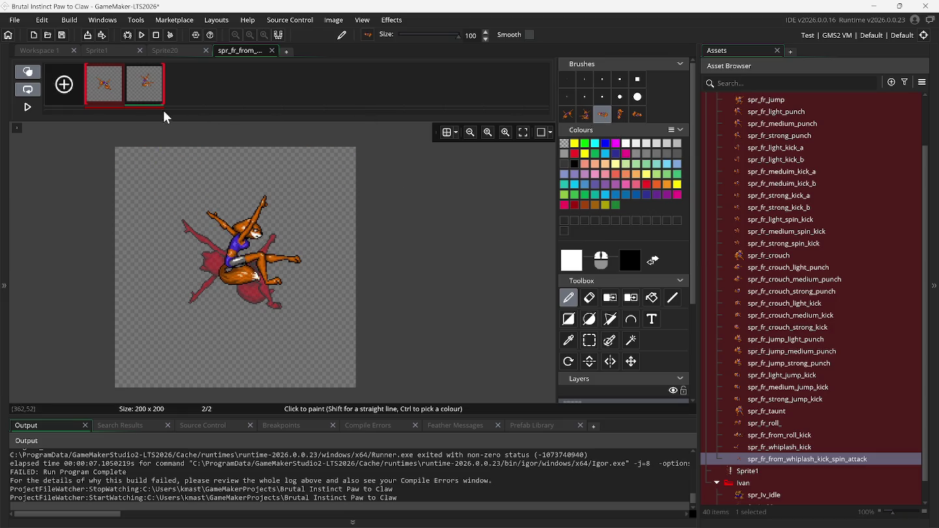
click(64, 84)
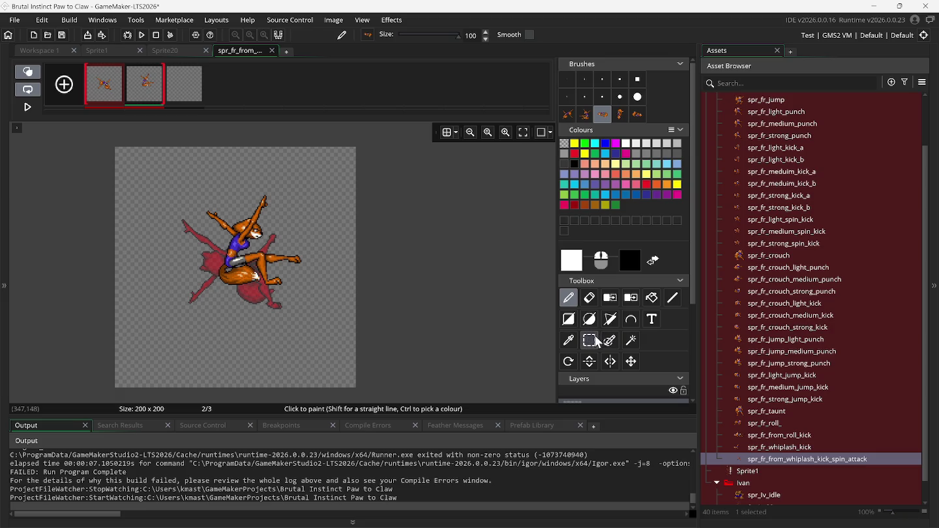
click(186, 91)
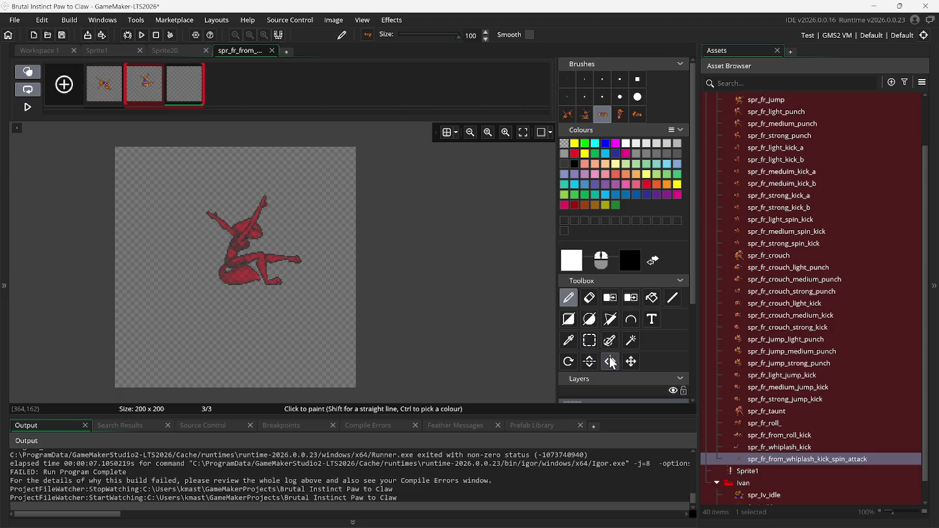
key(ctrl+v)
drag(270, 246, 248, 245)
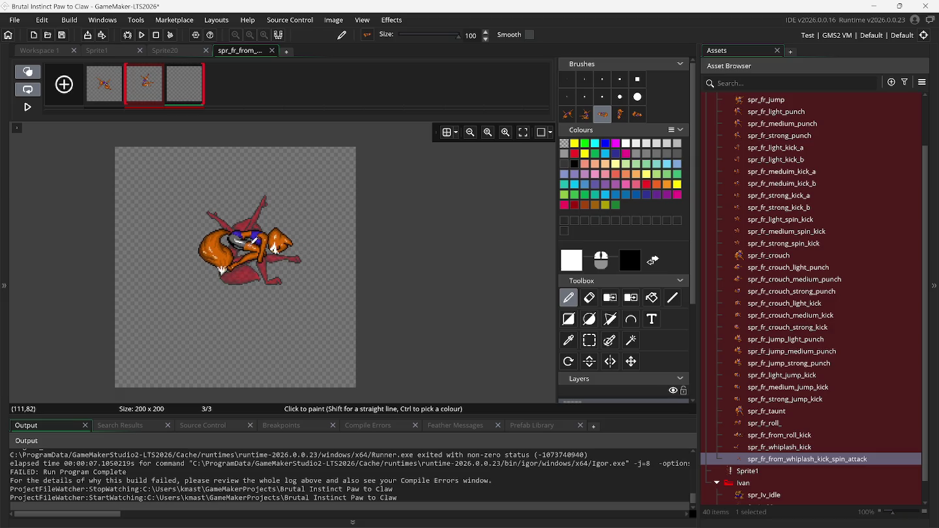
scroll(252, 243, up, 3)
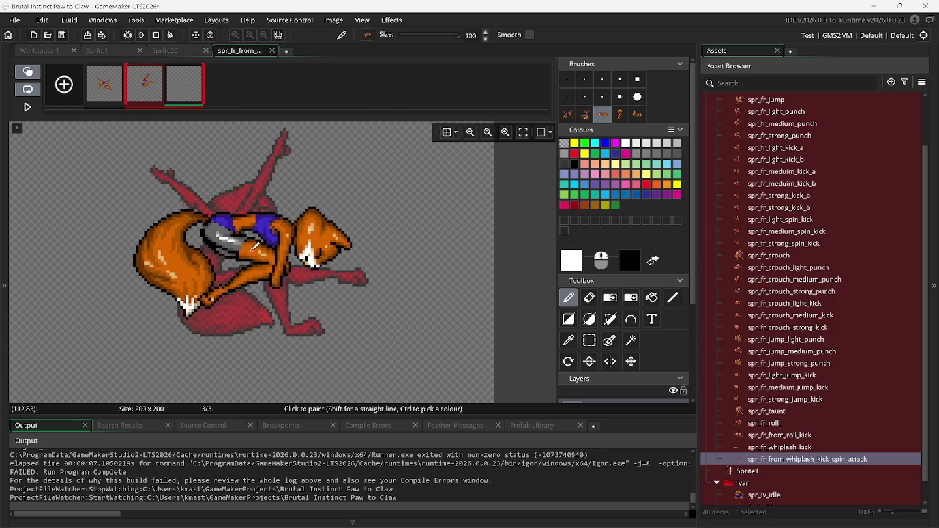
drag(251, 246, 249, 245)
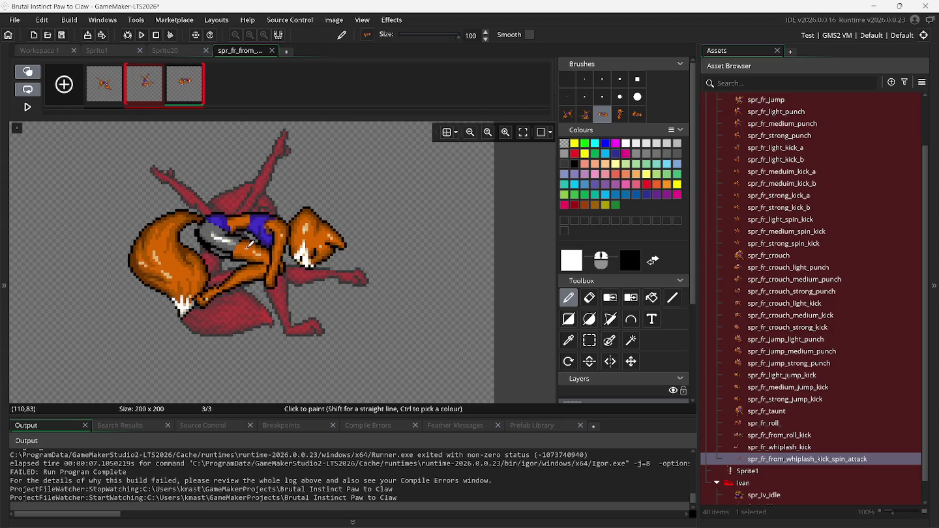
Stamp the upright tumbling fox onto a new frame 4 and add an empty fifth frame.
click(64, 84)
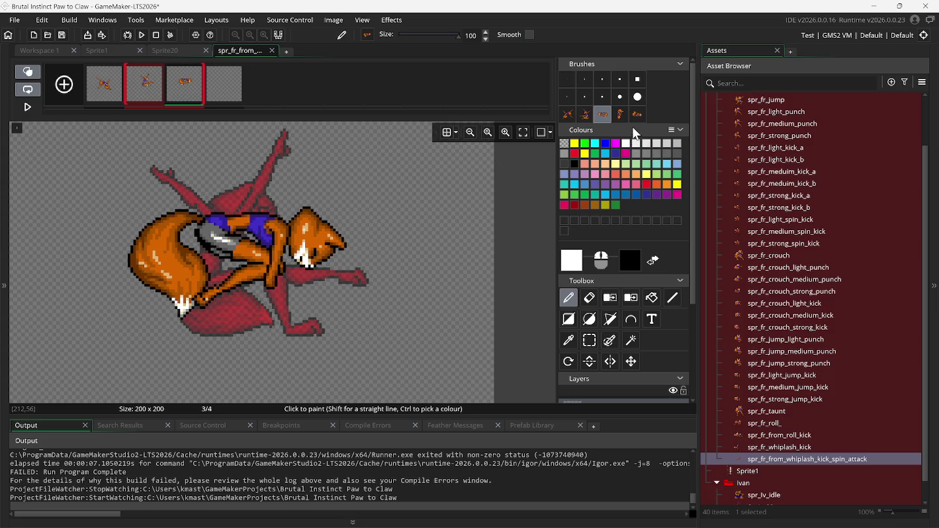
click(620, 116)
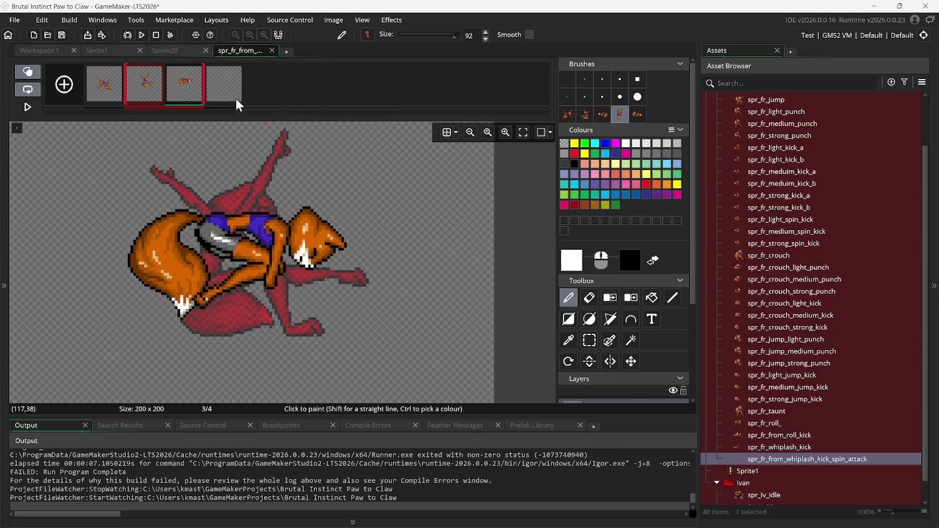
click(225, 85)
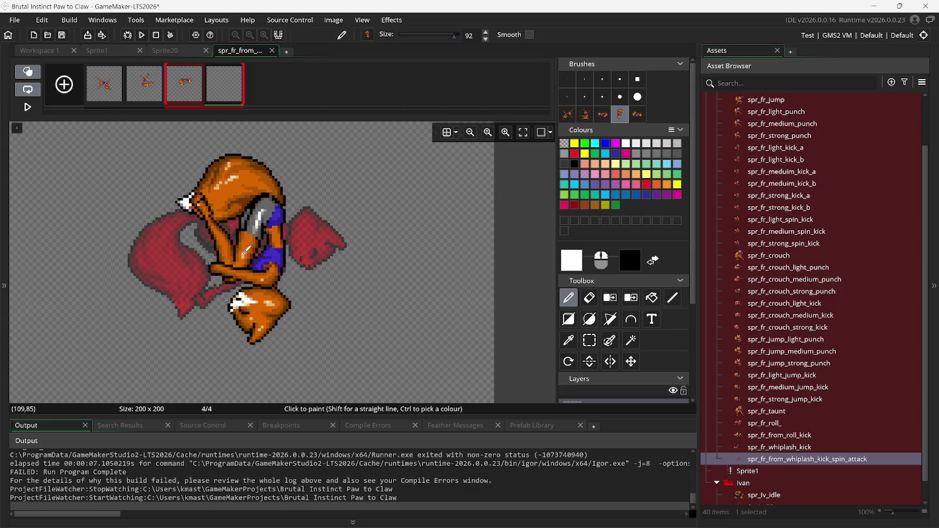
click(247, 250)
click(70, 82)
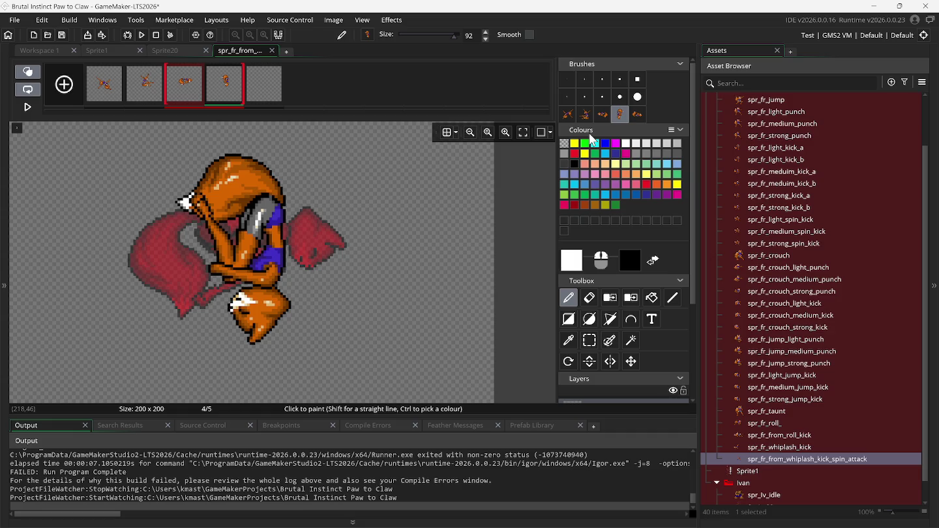
click(641, 120)
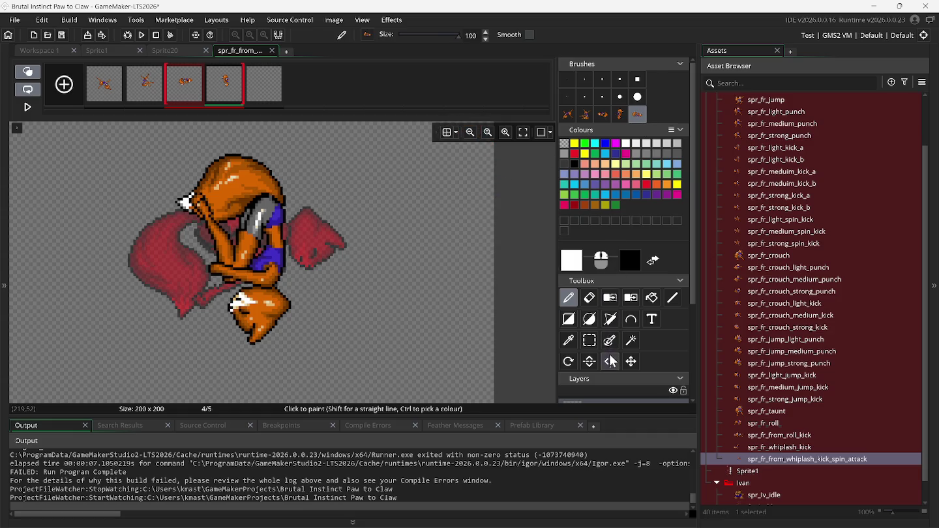
click(264, 83)
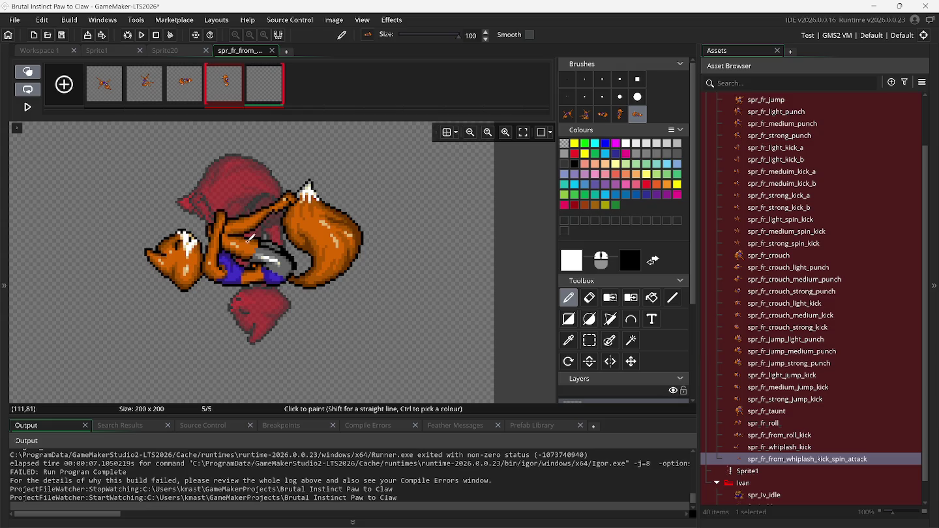
Delete the empty fifth frame and the fourth frame, choose Rectangle Select, and re-enable onion skin.
click(188, 91)
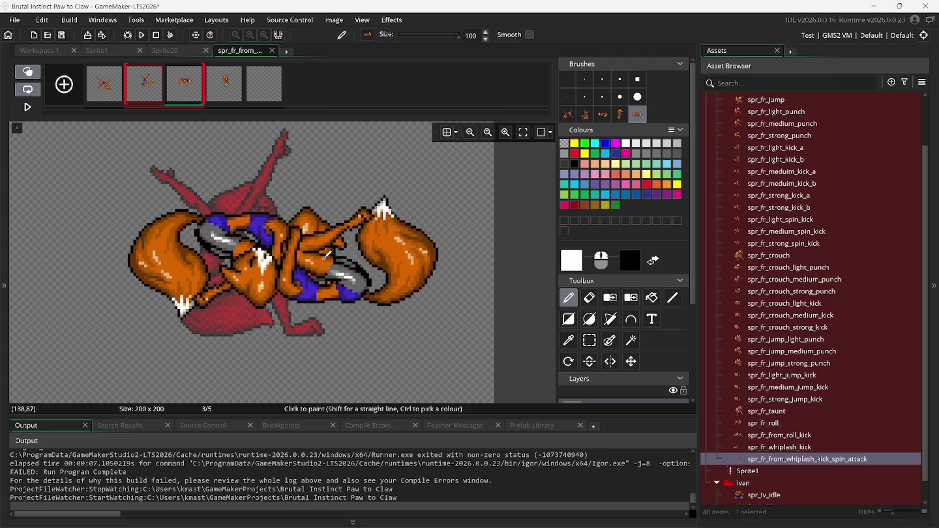
click(237, 90)
click(27, 72)
click(279, 68)
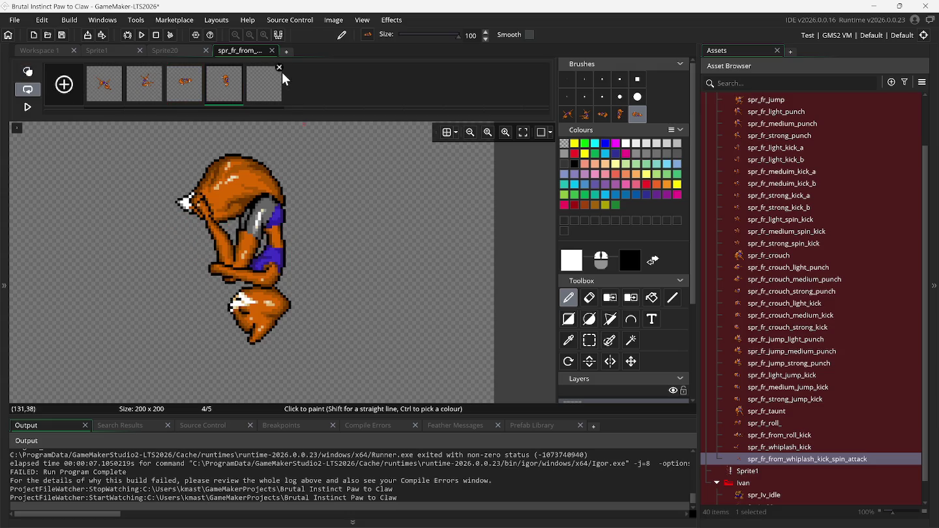
click(239, 68)
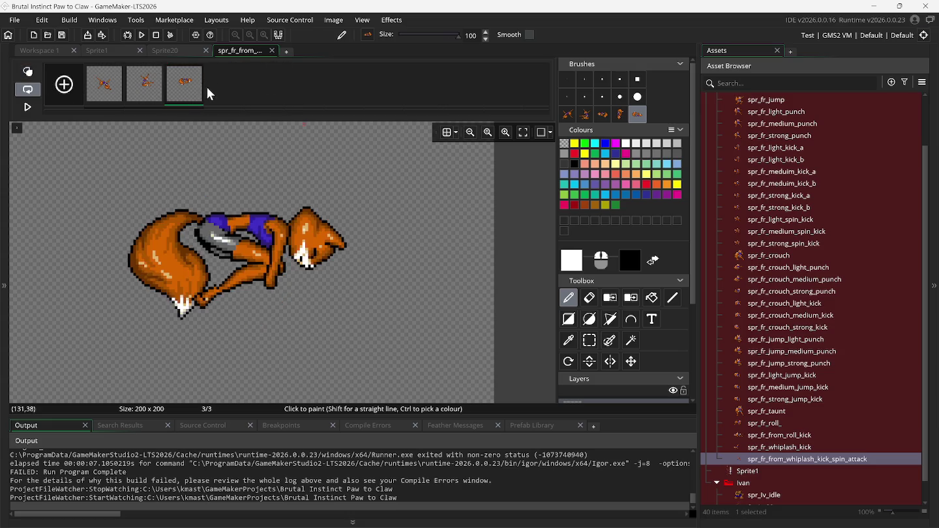
click(590, 340)
click(27, 71)
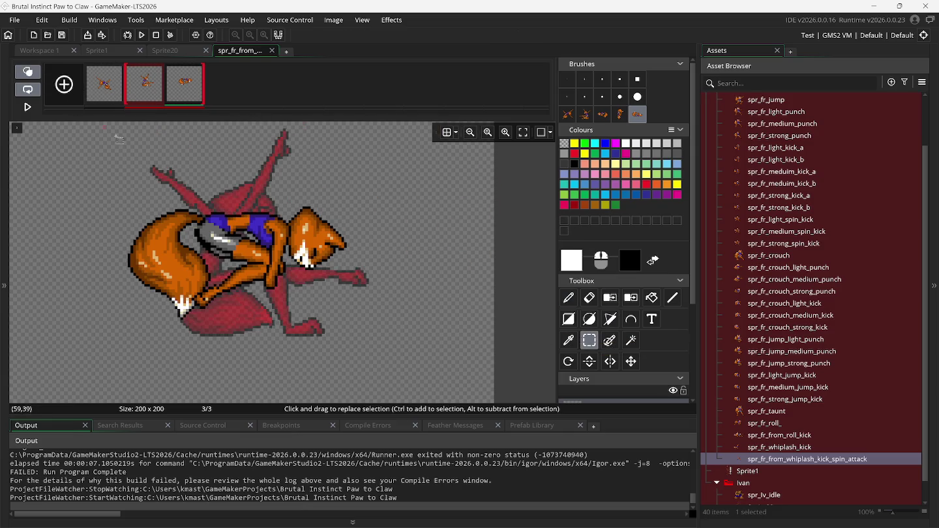
Select the fox on frame 3, trial a small shift, undo it, and hide the onion skin.
mouse_move(83, 159)
mouse_down()
mouse_move(234, 261)
mouse_move(414, 360)
mouse_up()
drag(269, 243, 266, 241)
key(ctrl+z)
click(28, 75)
Duplicate frame 3 into a new fourth frame and make it current.
right_click(188, 76)
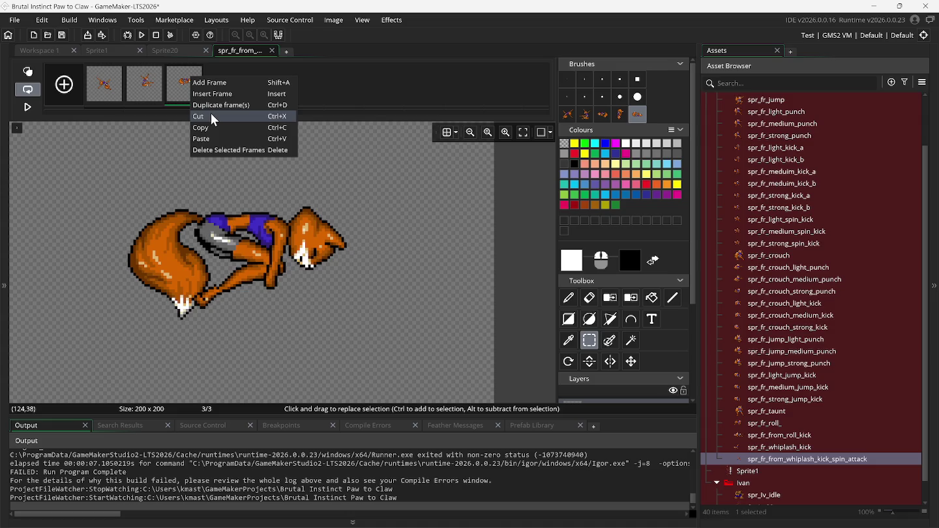
click(218, 106)
click(228, 91)
right_click(219, 88)
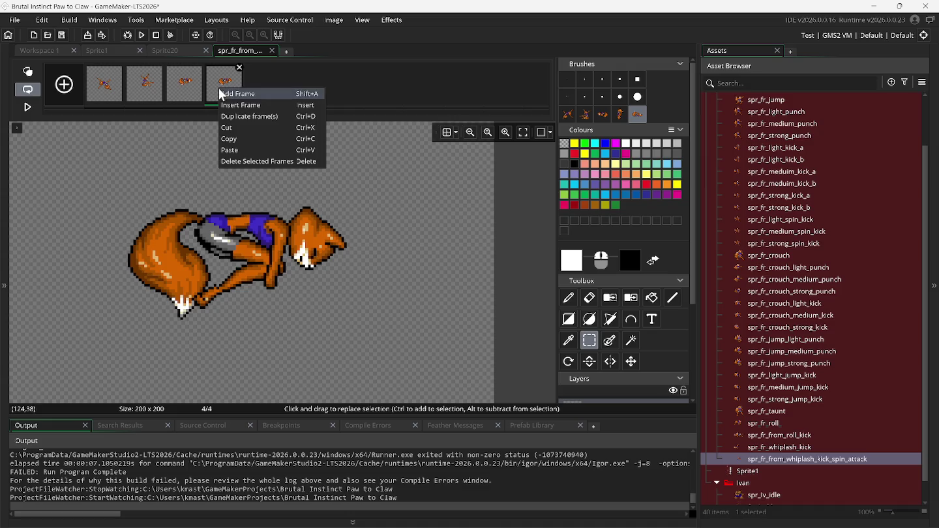
click(334, 21)
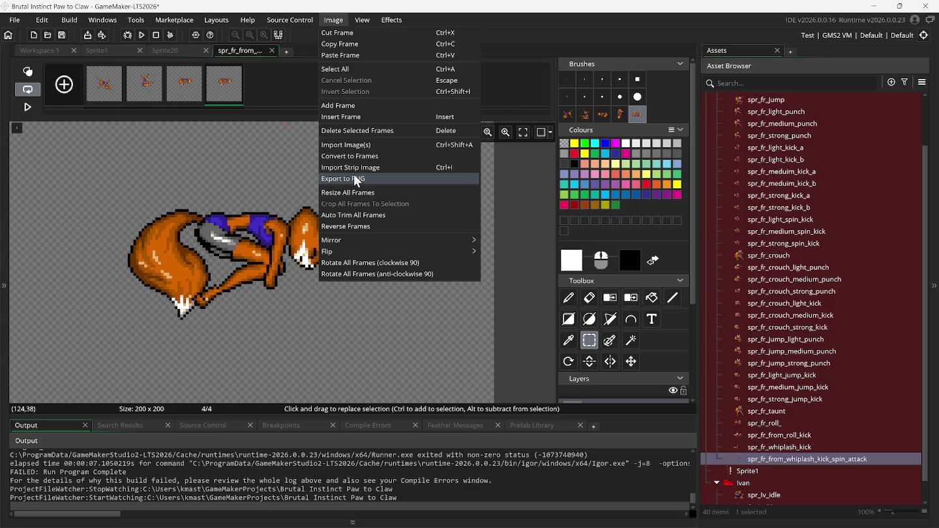
Flip the frame upside down, then flip it back to its original orientation.
mouse_move(367, 251)
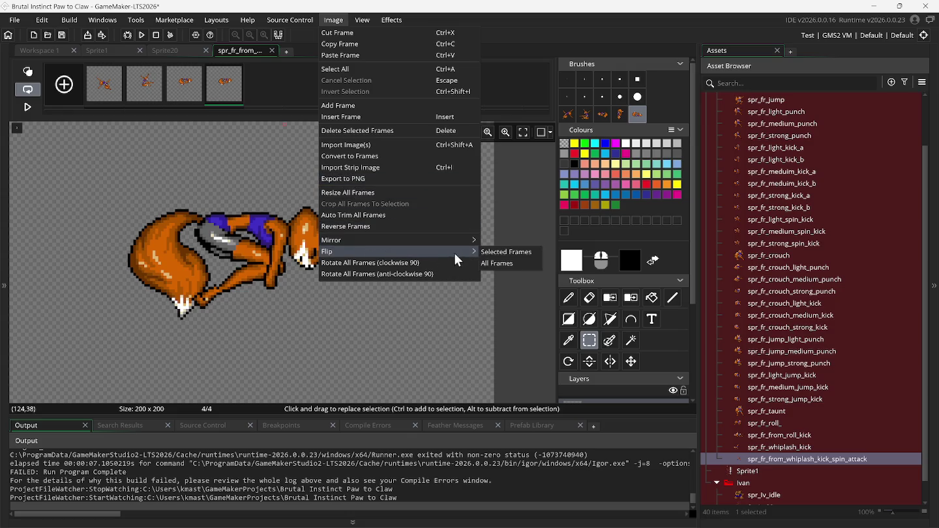
click(485, 255)
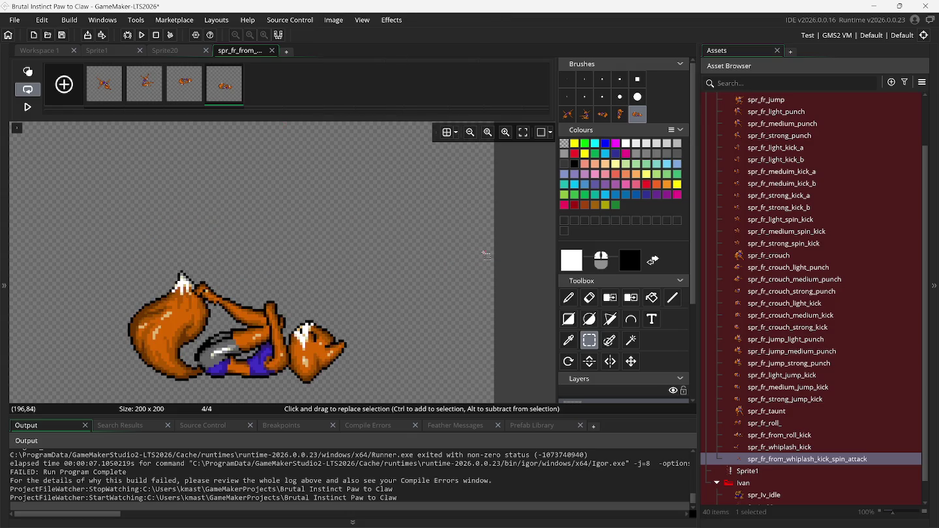
click(333, 20)
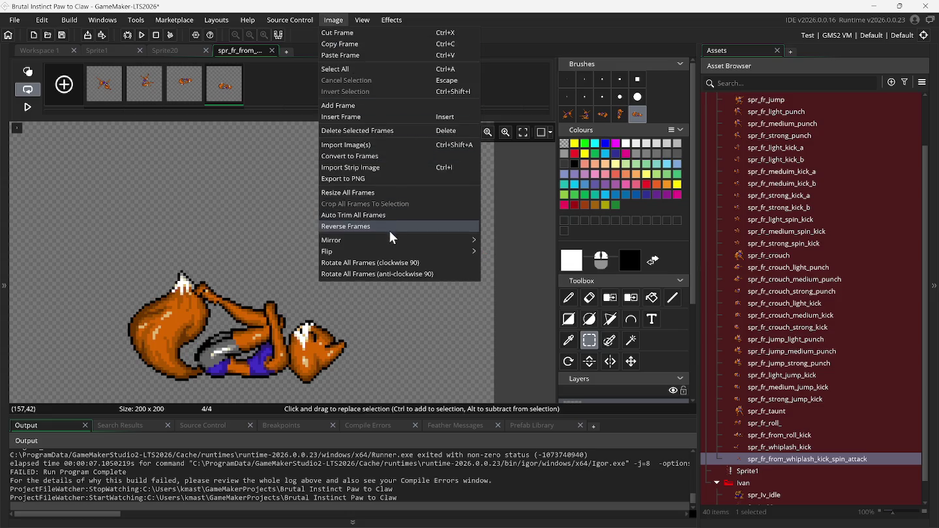
mouse_move(393, 245)
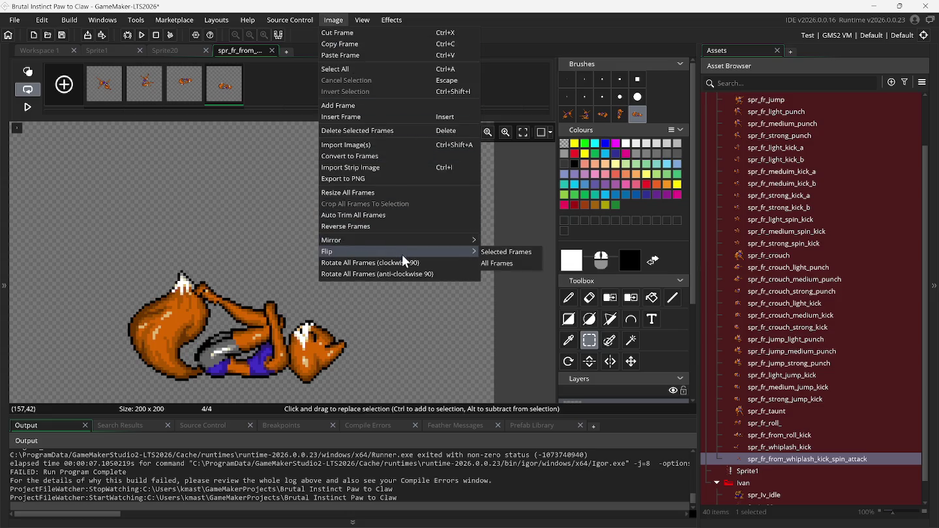
mouse_move(431, 252)
click(489, 254)
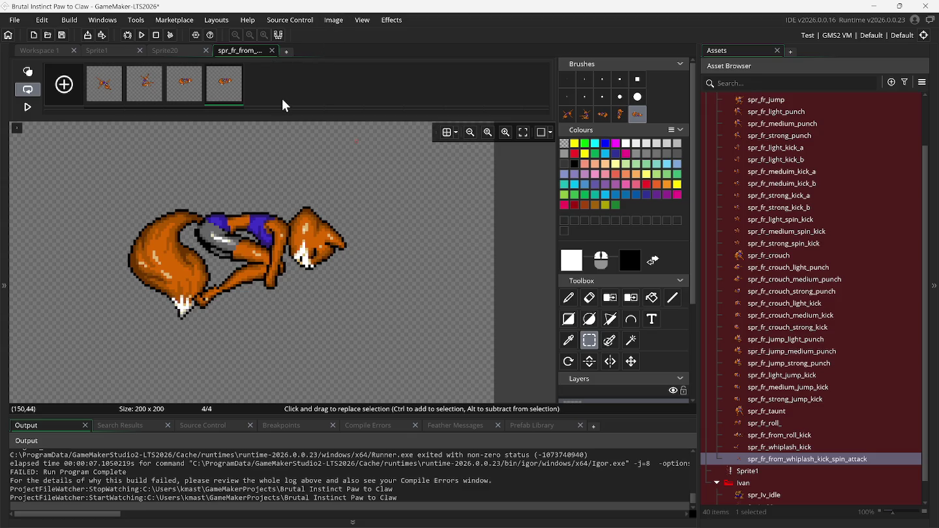
Rotate all frames 90° clockwise, undo, and apply the rotation again.
click(187, 104)
click(221, 100)
click(333, 19)
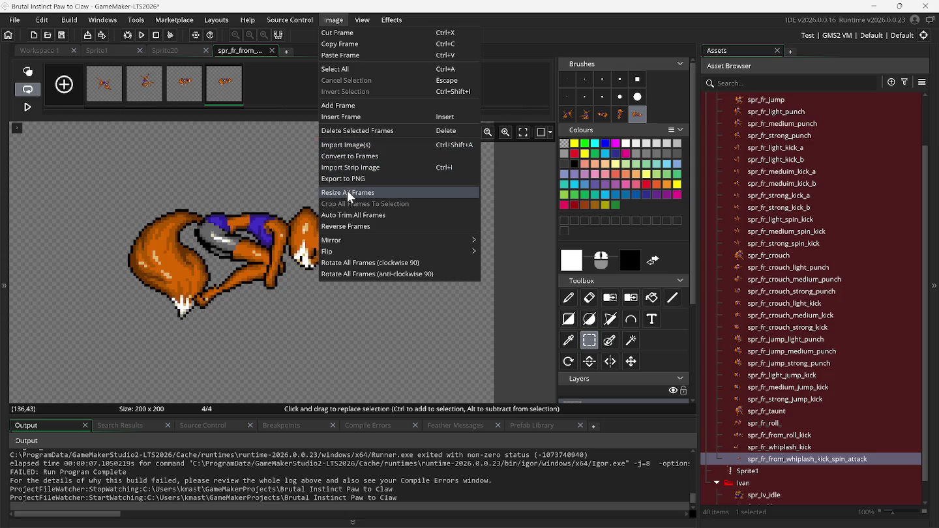
click(379, 264)
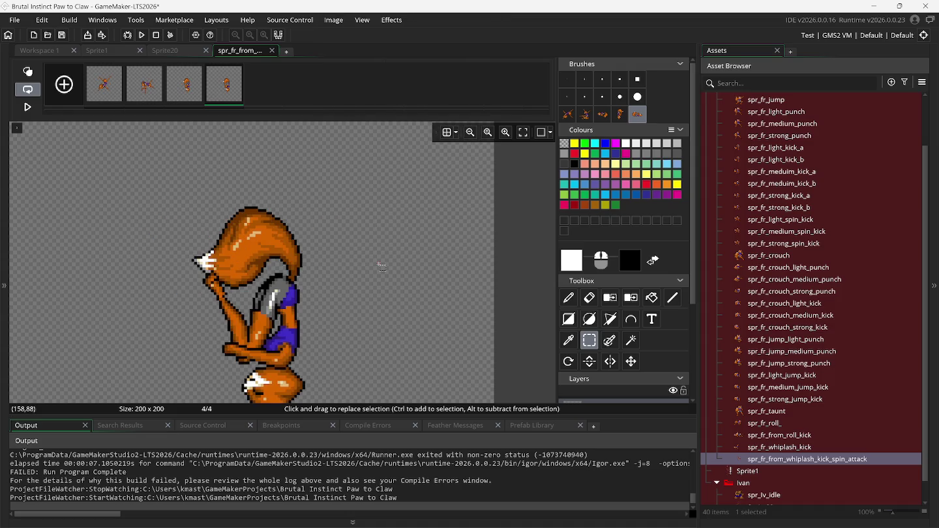
key(ctrl+z)
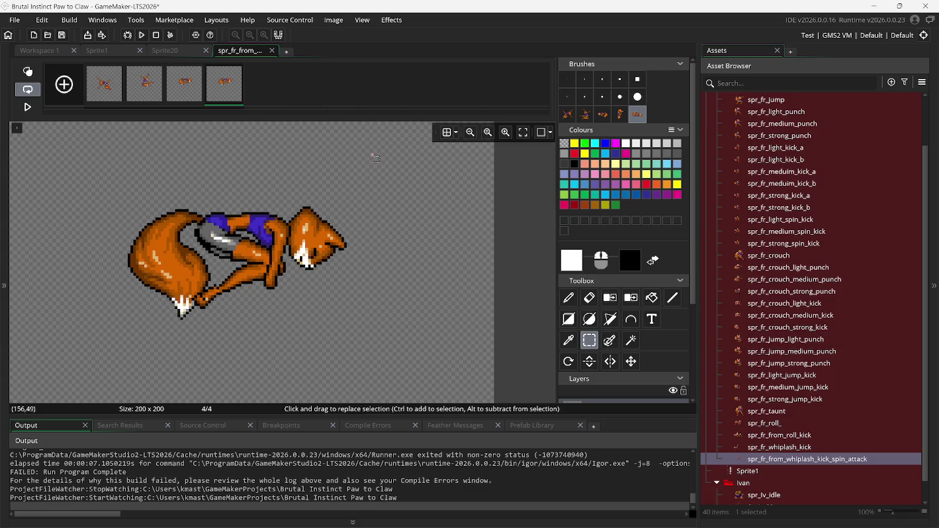
click(332, 22)
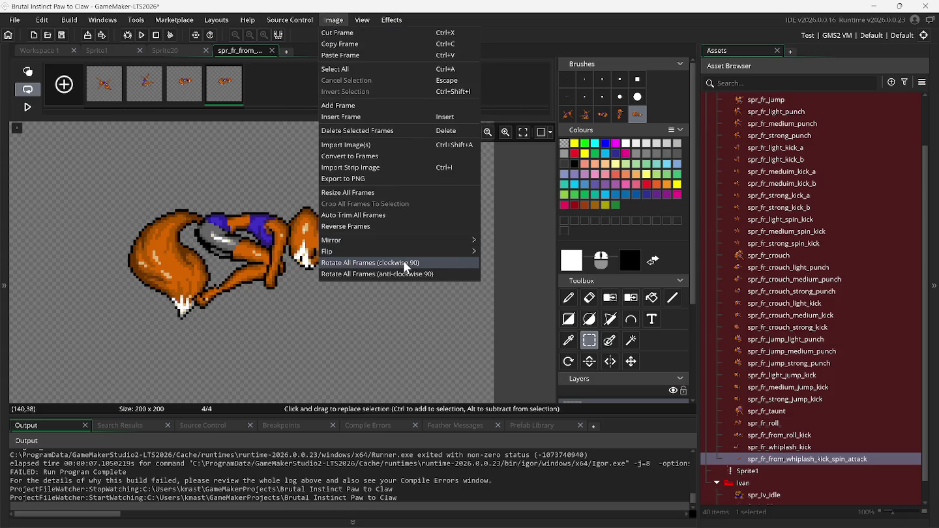
mouse_move(402, 255)
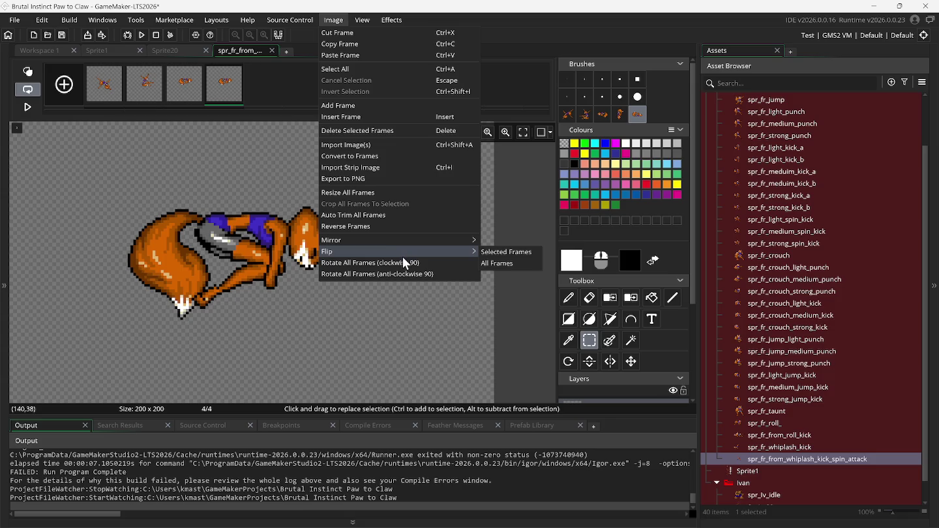
click(434, 263)
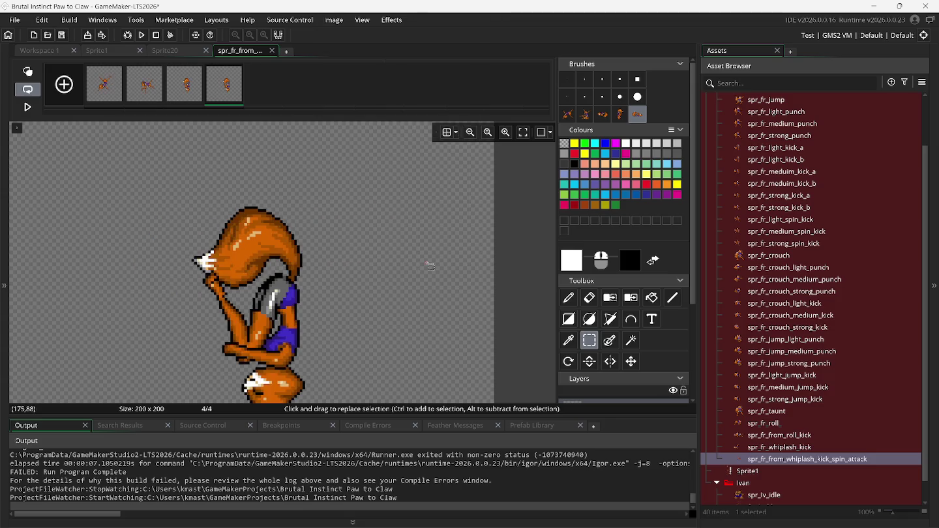
right_click(228, 89)
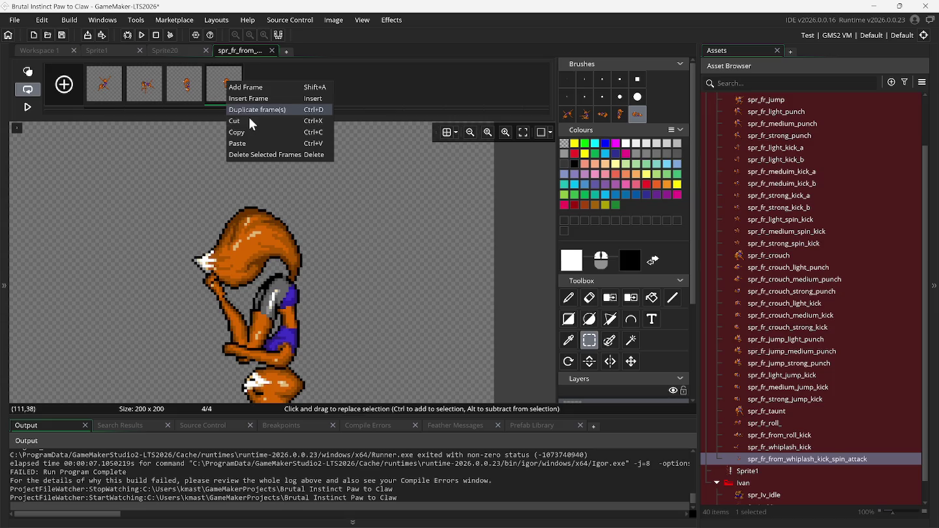
Undo the 90° rotation and the duplicated fourth frame with Edit > Undo.
click(253, 133)
click(335, 20)
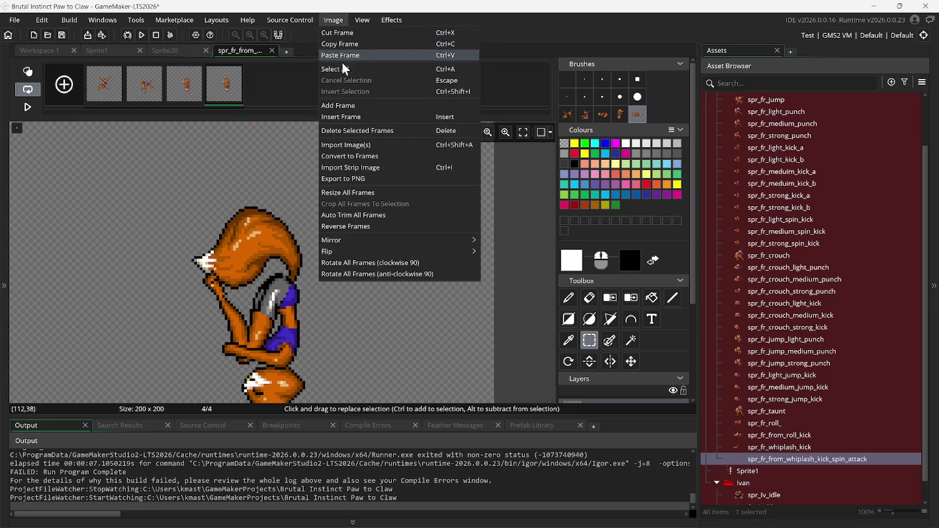
key(Escape)
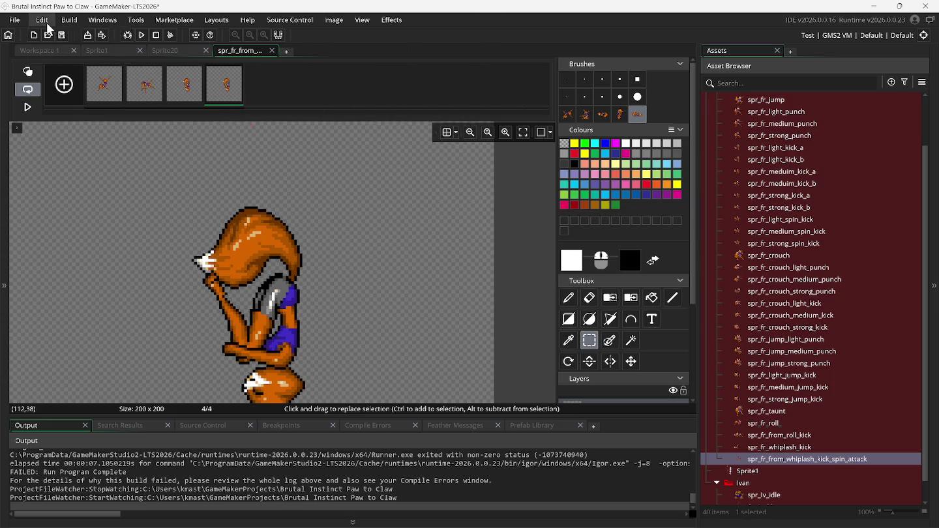
click(48, 24)
click(52, 36)
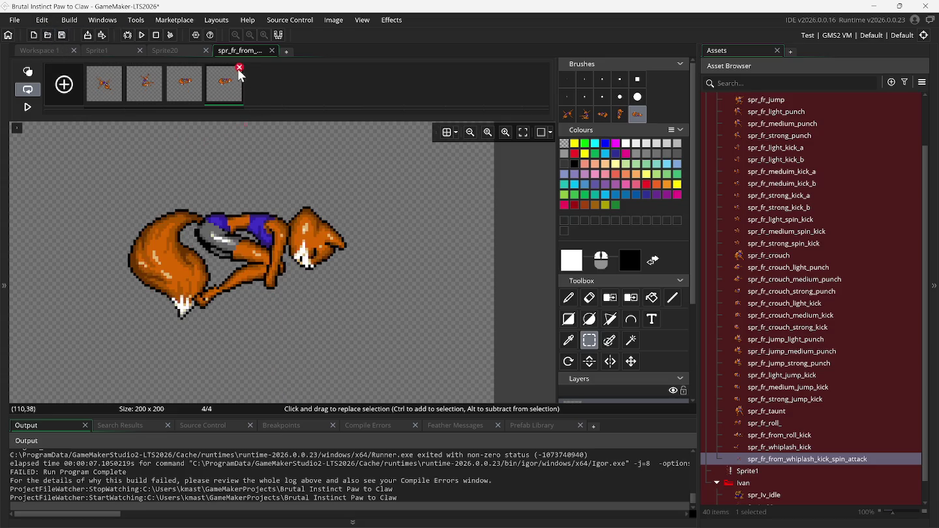
key(ctrl+z)
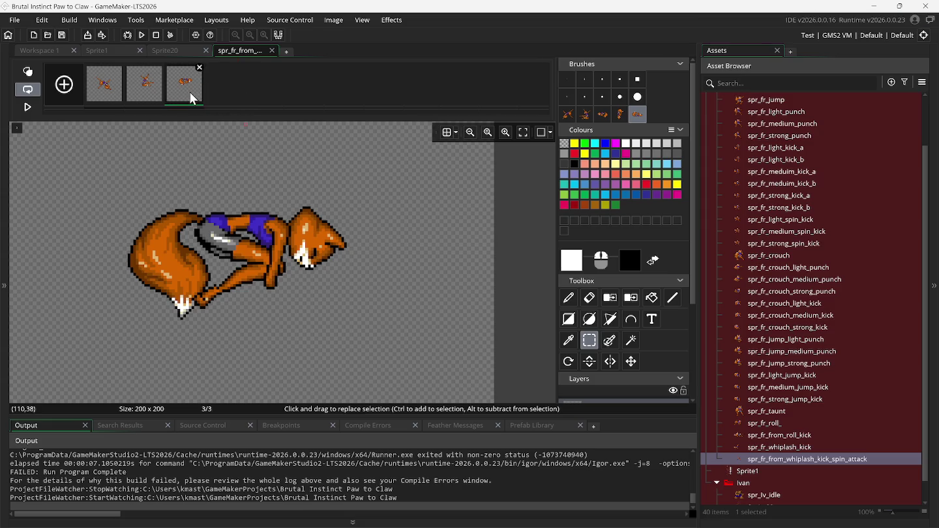
Duplicate frame 3, delete that copy, and add an empty fourth frame with +.
right_click(190, 92)
click(218, 154)
mouse_move(229, 89)
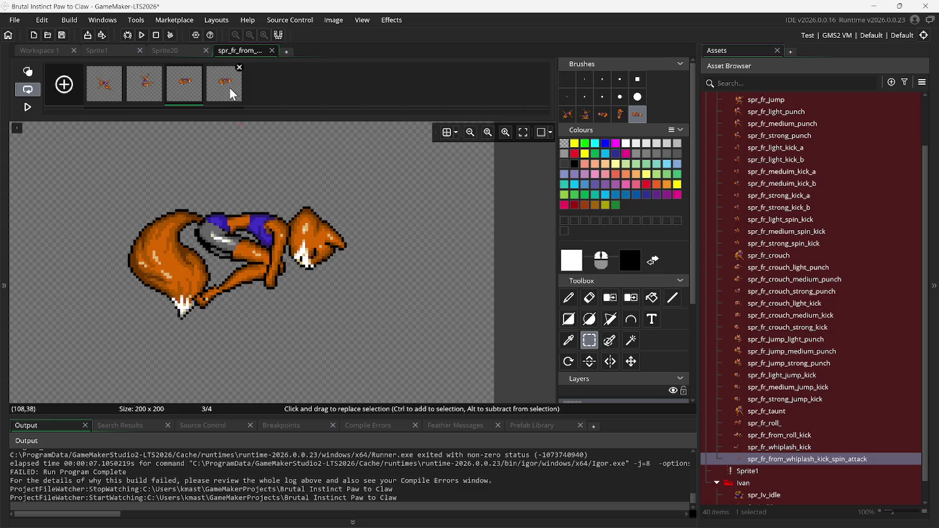
click(240, 67)
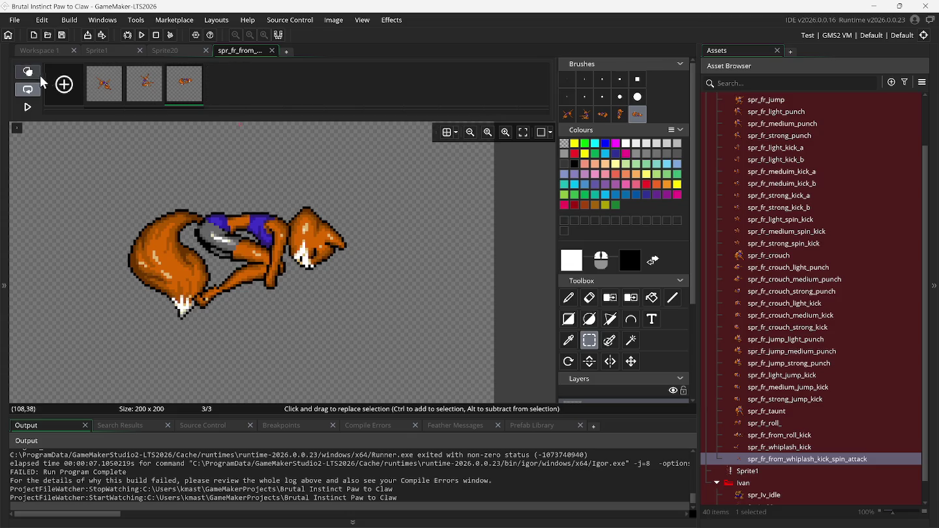
click(64, 84)
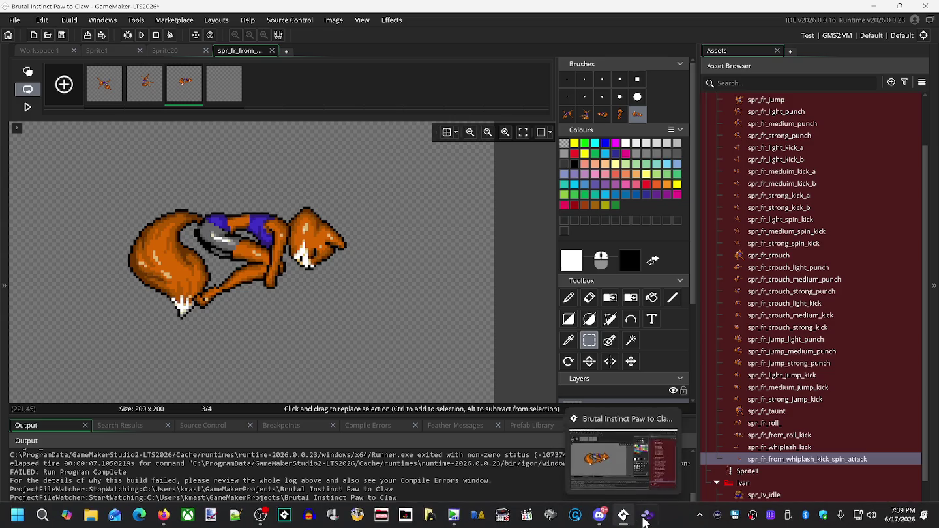
Rewind the Snes9x fight to the fox's upside-down flip pose and pick that pose as GameMaker's brush.
click(648, 516)
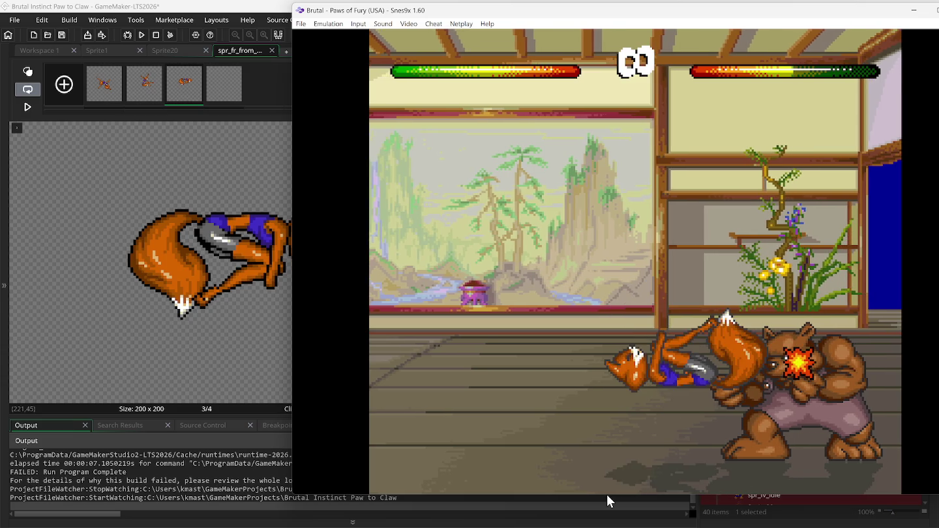
key(BackSpace)
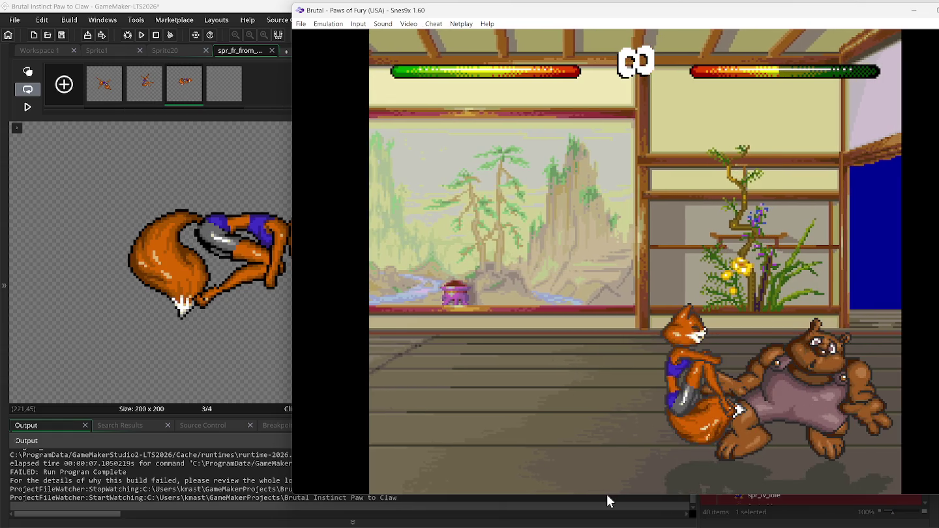
key(BackSpace)
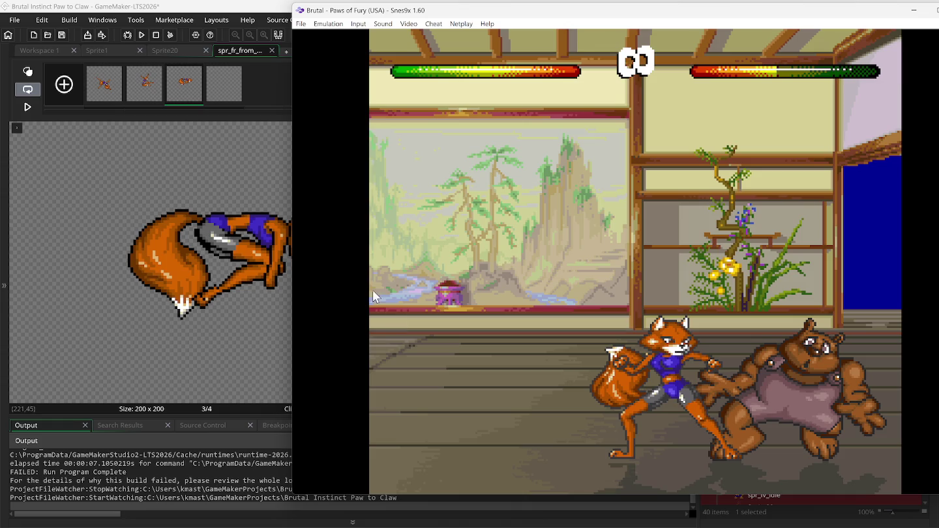
click(257, 14)
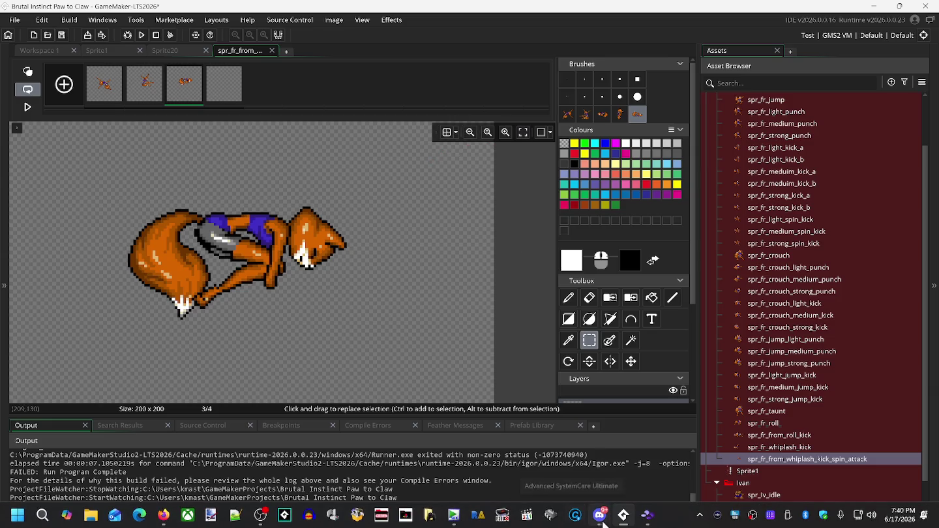
click(644, 520)
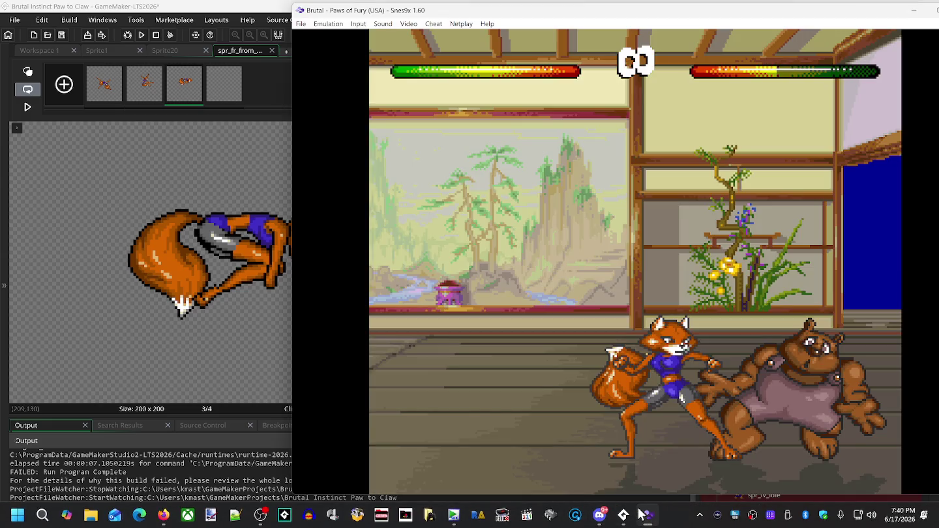
key(BackSpace)
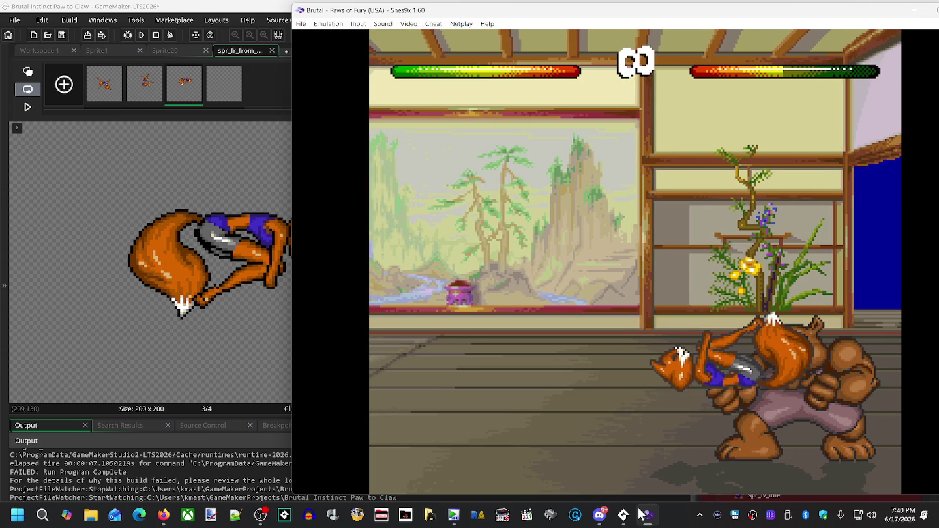
key(BackSpace)
key(BackSpace)
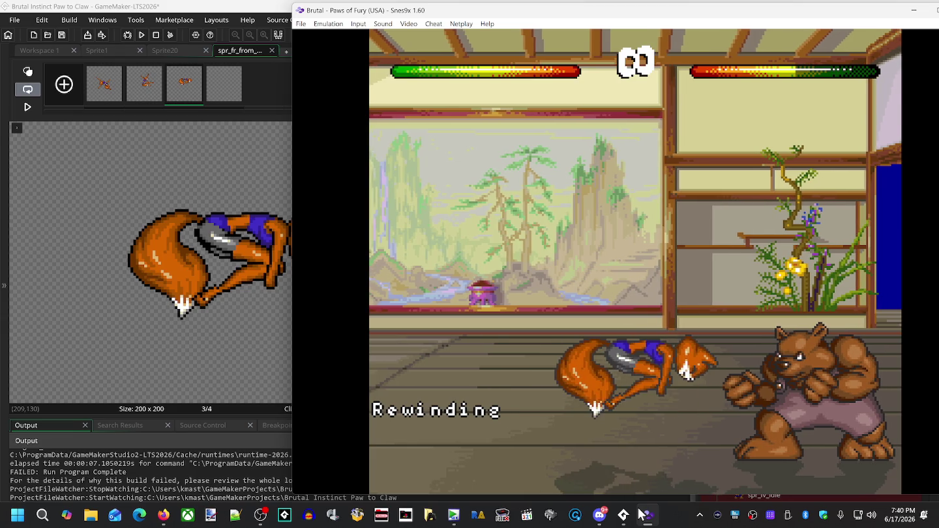
key(BackSpace)
key(BackSpace)
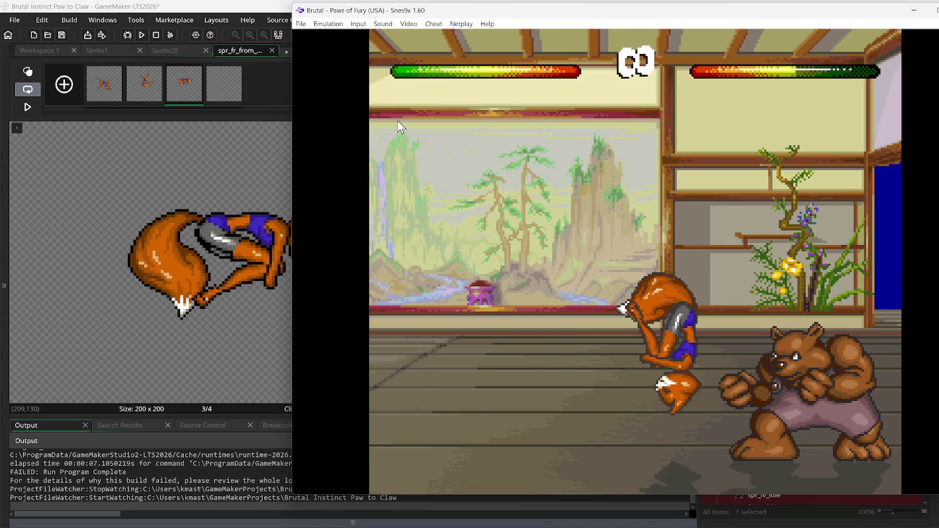
click(271, 9)
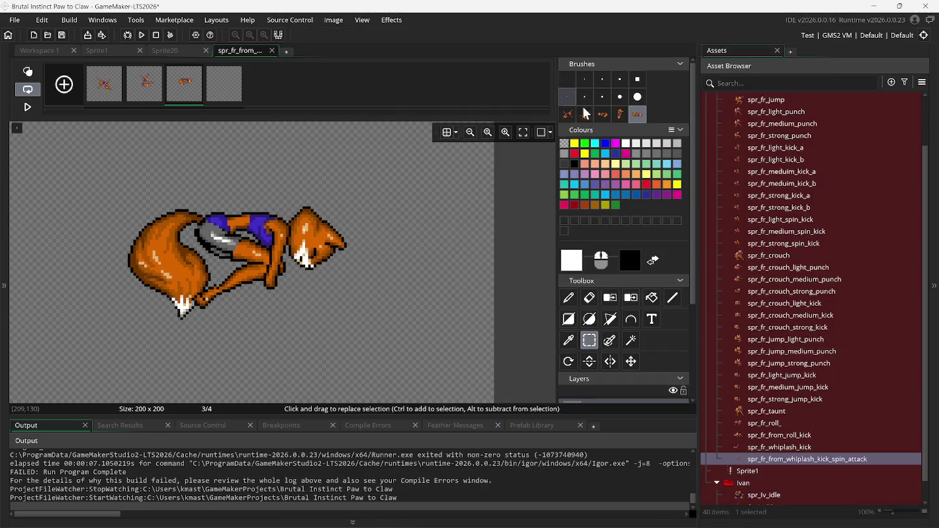
click(619, 114)
With onion skin showing frame 3, check the game's flip pose and stamp it onto frame 4.
click(228, 86)
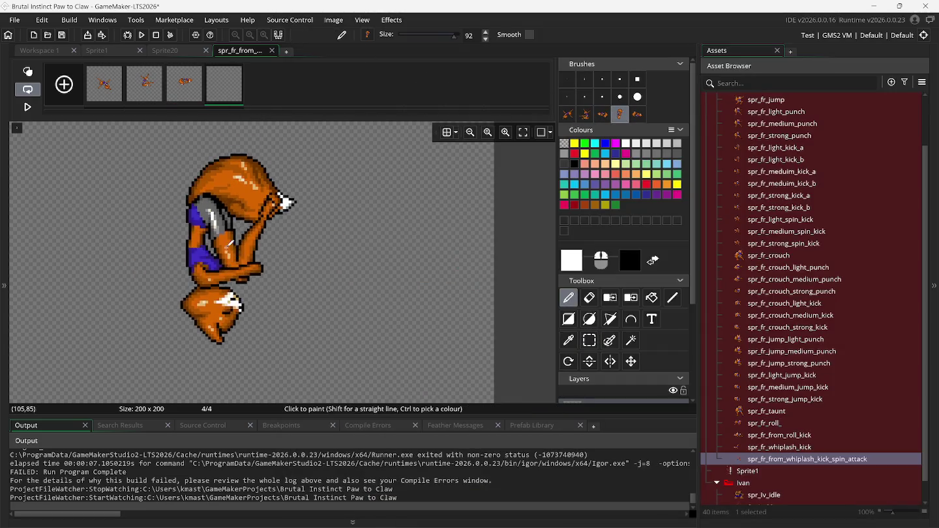
click(32, 71)
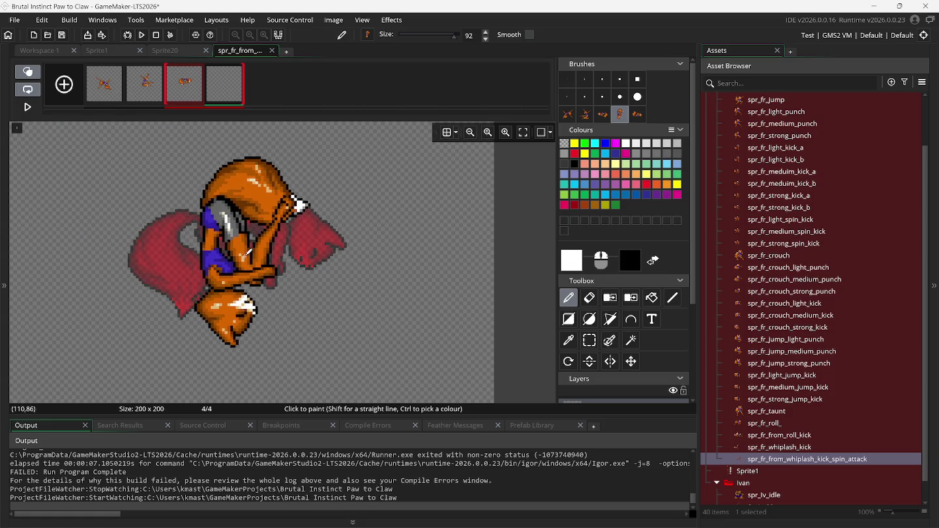
mouse_move(645, 519)
click(648, 482)
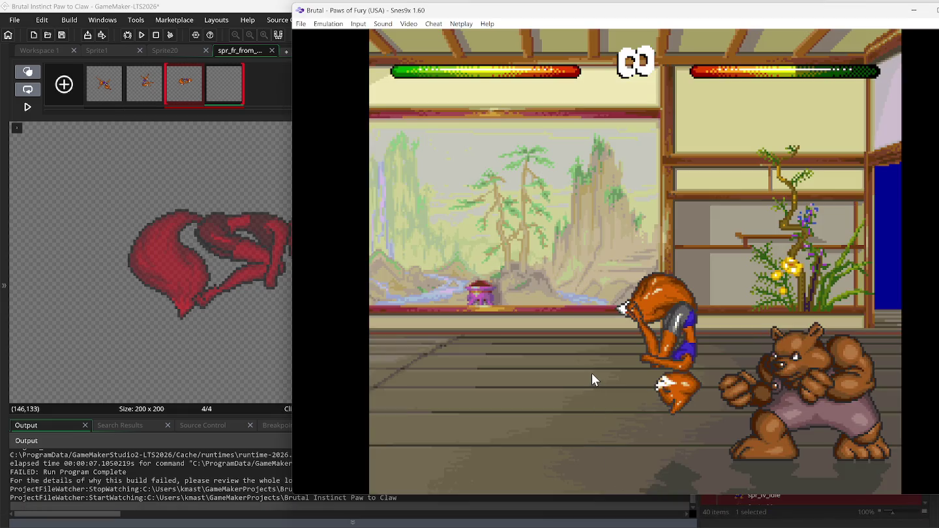
key(BackSpace)
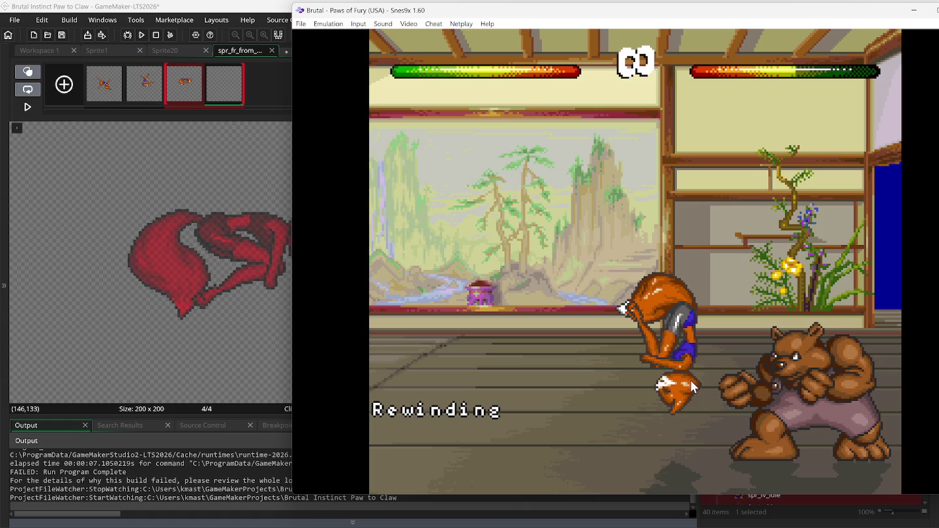
key(ctrl+v)
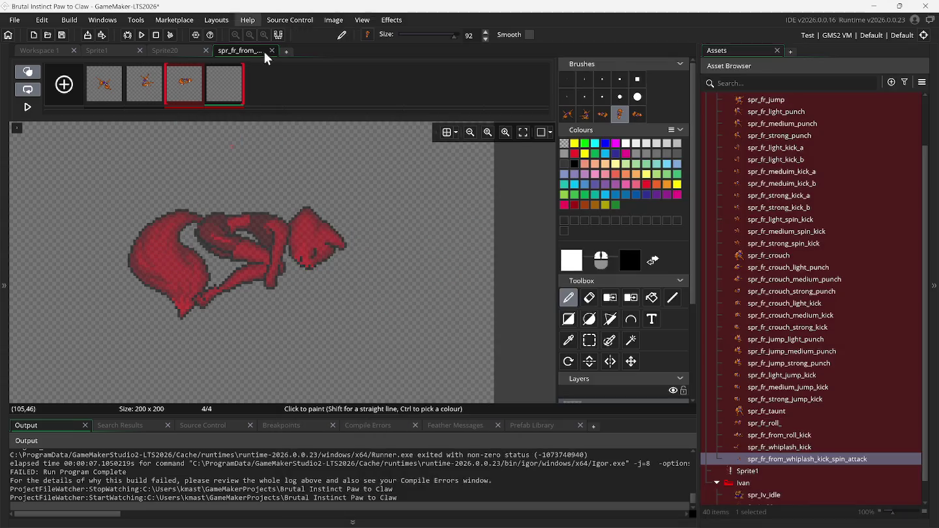
click(237, 8)
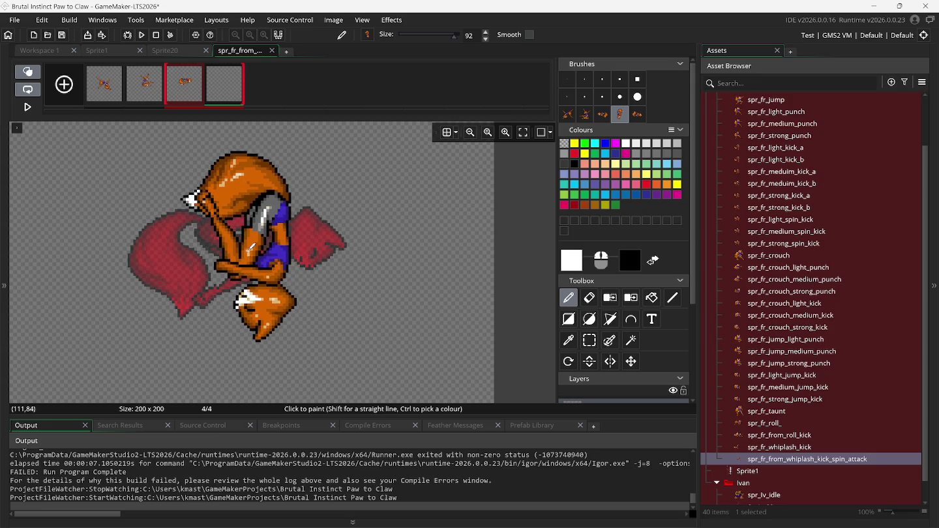
click(250, 253)
Compare frames 1–4, rectangle-select the fox on frame 4, and step the game through the flip.
click(588, 339)
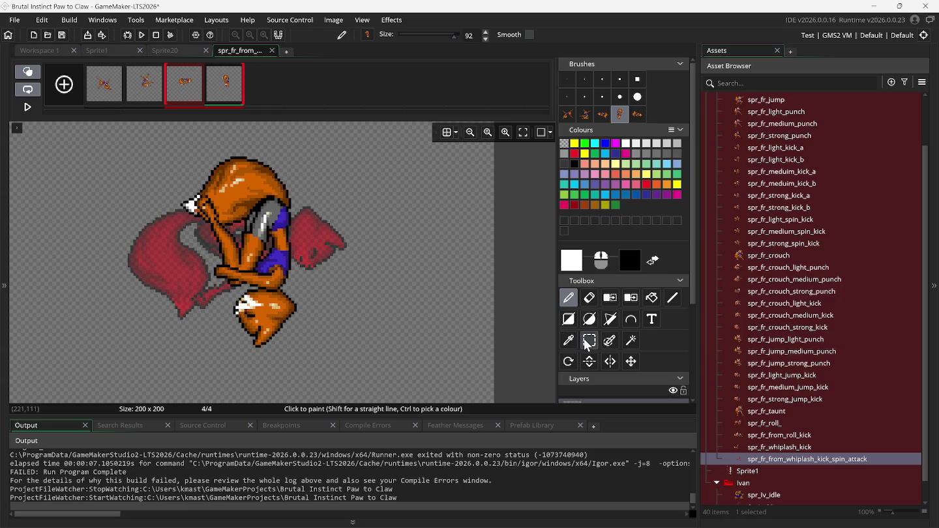
click(112, 99)
click(140, 94)
click(180, 97)
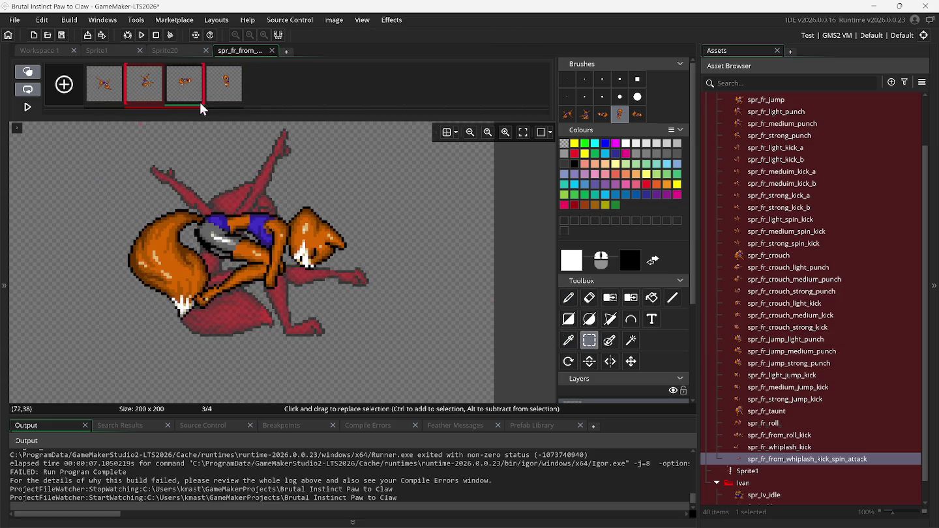
click(223, 95)
mouse_move(159, 139)
mouse_down()
mouse_move(375, 382)
mouse_move(340, 380)
mouse_move(338, 369)
mouse_up()
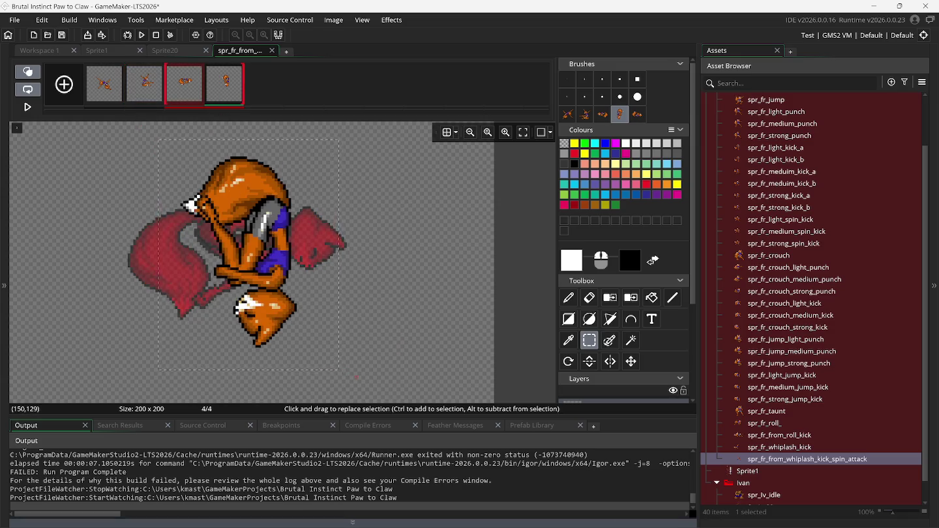
mouse_move(647, 516)
click(648, 456)
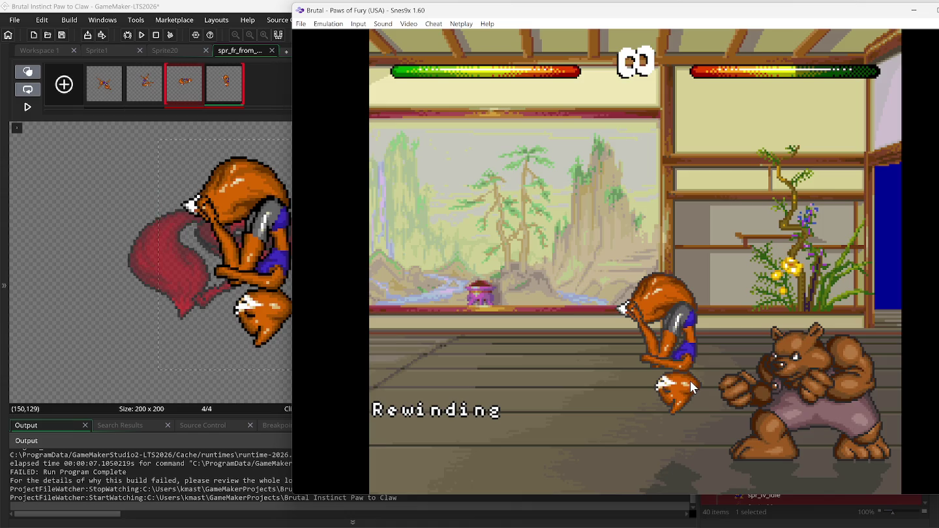
key(BackSpace)
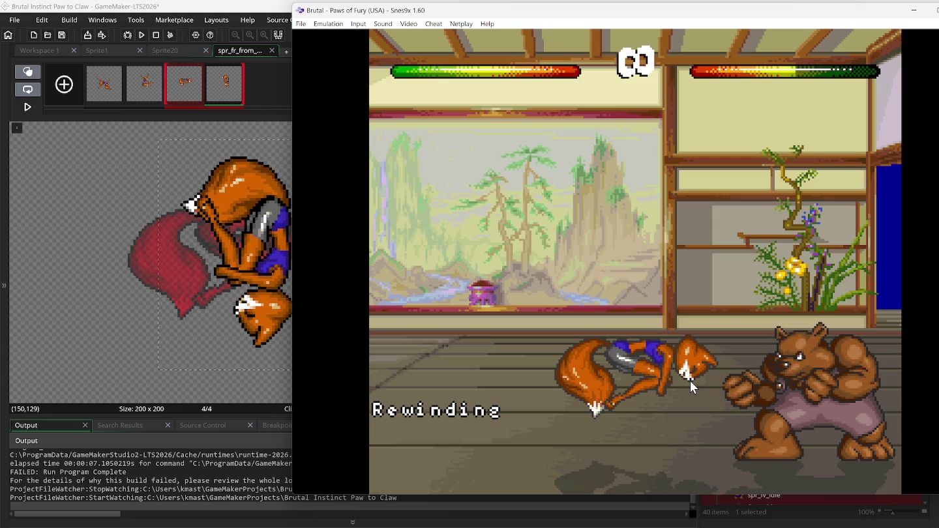
key(BackSpace)
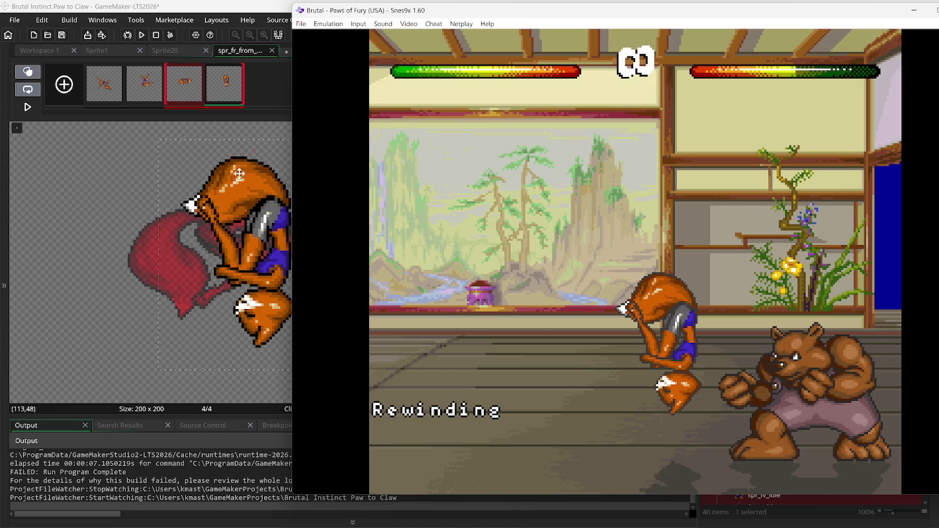
Drag and arrow-nudge the frame 4 fox into alignment, then deselect to commit it.
click(228, 204)
mouse_move(228, 205)
mouse_down()
mouse_move(240, 178)
mouse_move(247, 228)
mouse_up()
key(Right)
key(Down)
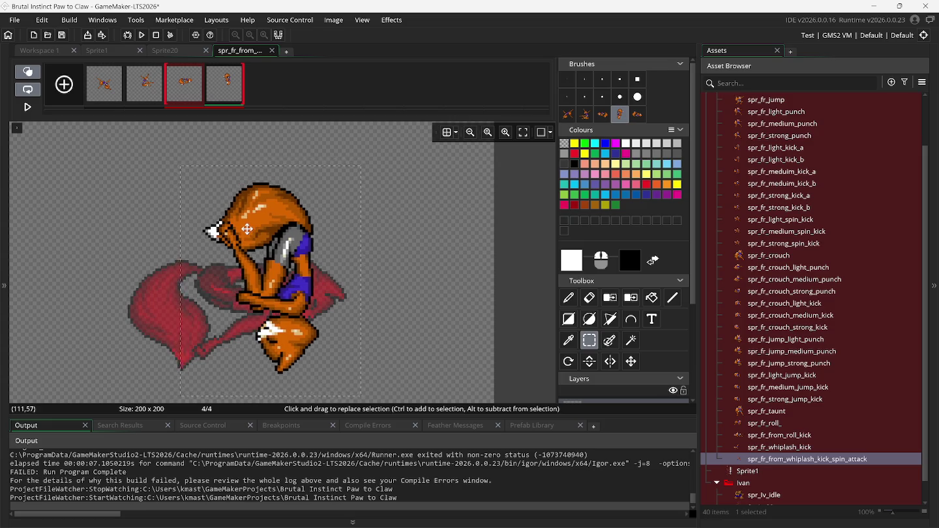
key(Right)
key(Left)
key(Left)
key(Up)
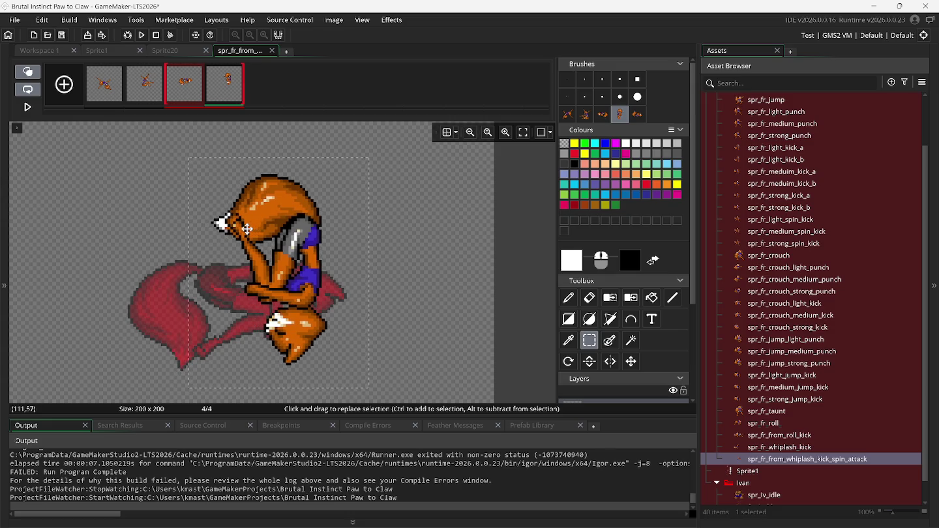
click(143, 205)
Stamp the sideways spin-kick fox onto a new frame 5, select it, and bring up Snes9x.
click(64, 88)
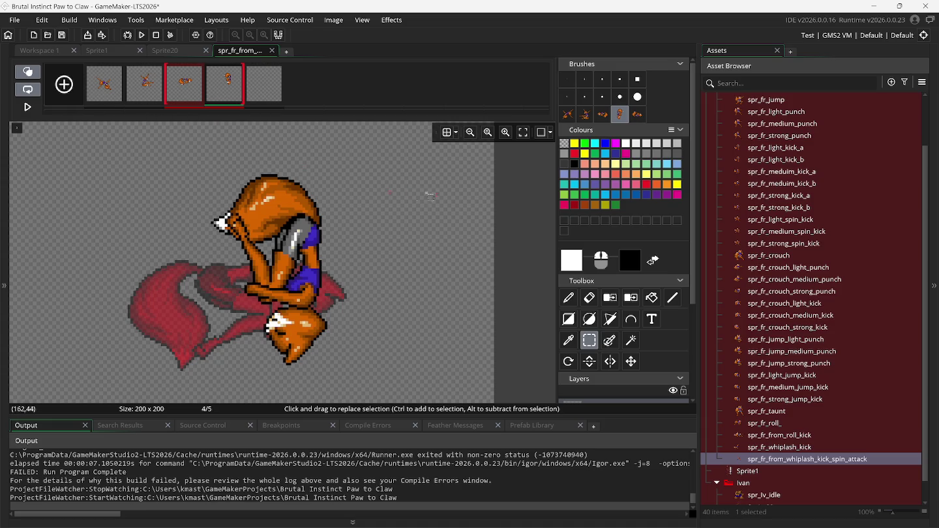
click(638, 118)
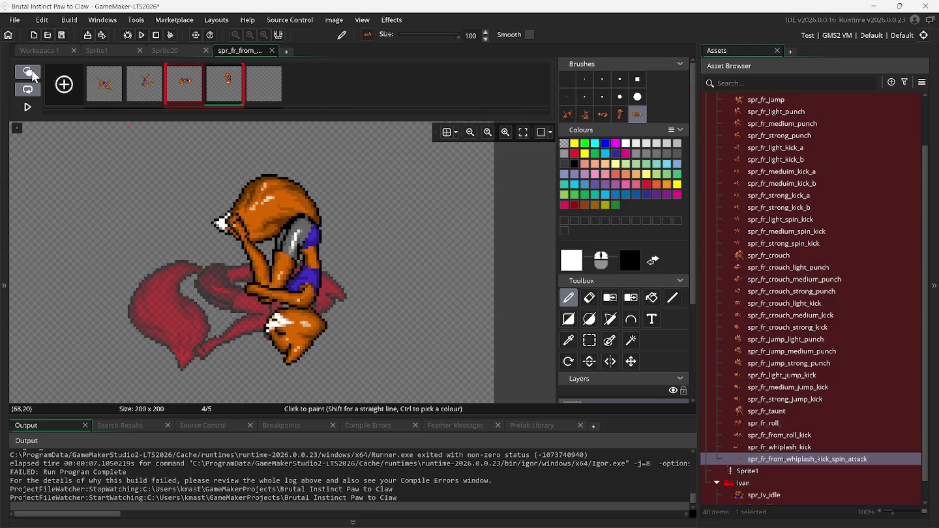
click(263, 95)
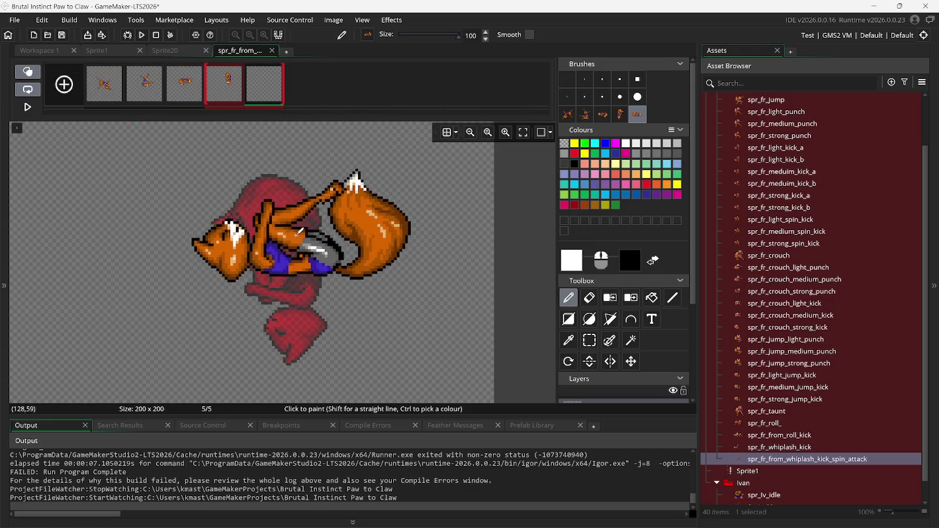
click(274, 258)
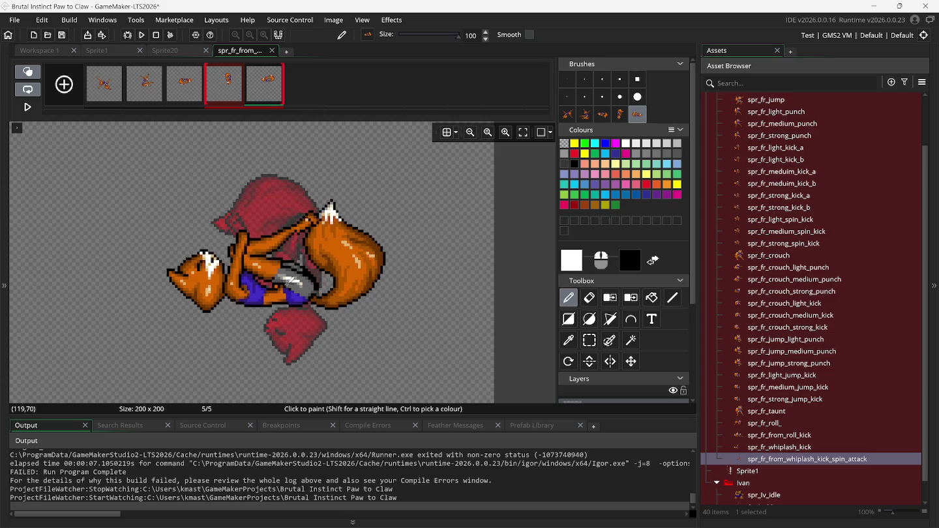
click(590, 340)
mouse_move(135, 194)
mouse_down()
mouse_move(294, 293)
mouse_move(415, 343)
mouse_up()
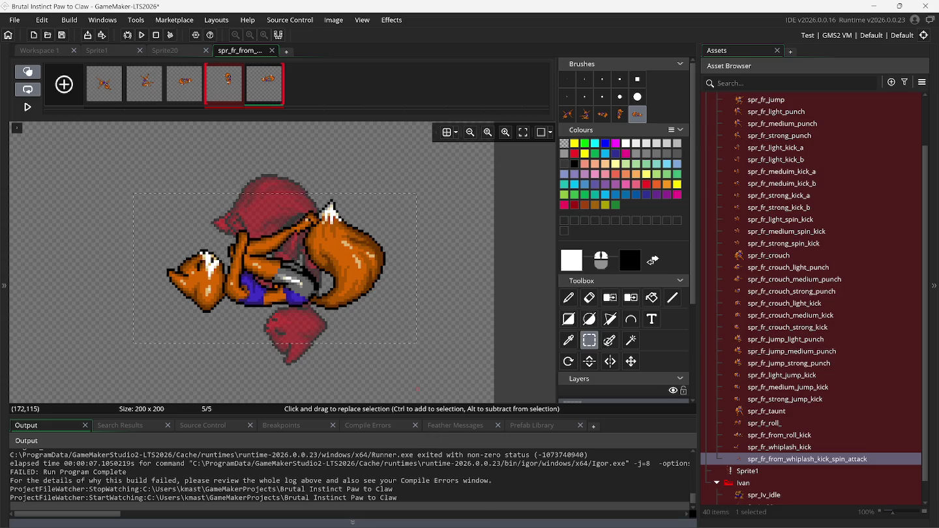
mouse_move(637, 520)
click(625, 494)
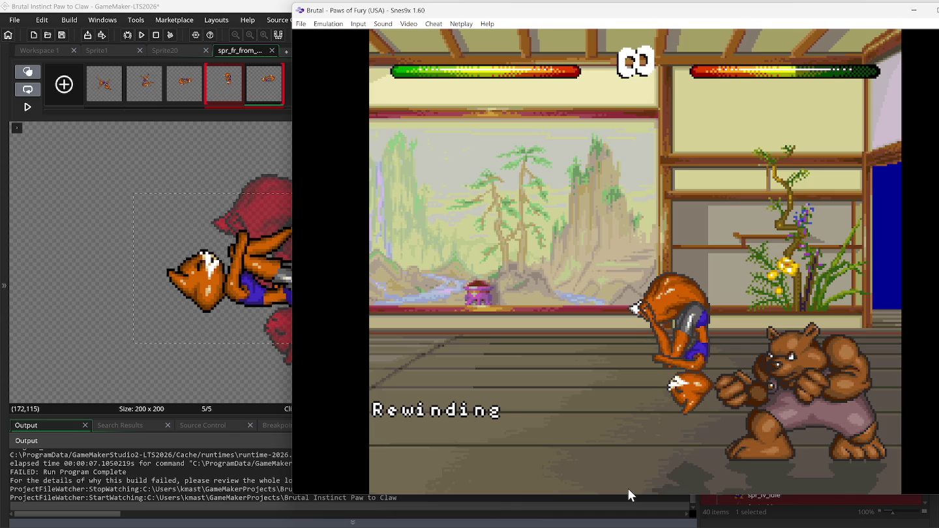
Rewind the game to the mid-air flip and drag frame 5's fox to match its motion.
key(BackSpace)
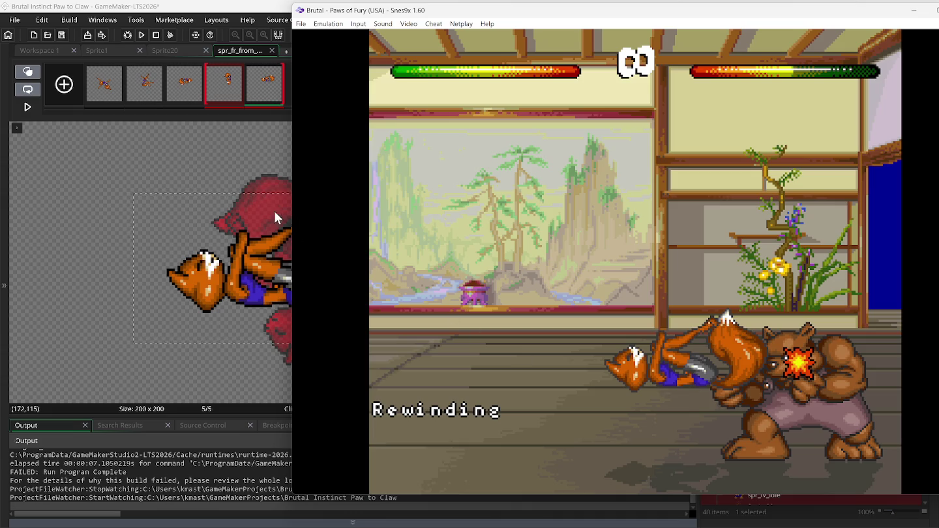
drag(399, 12, 533, 21)
mouse_move(236, 279)
mouse_down()
mouse_move(243, 226)
mouse_move(248, 264)
mouse_up()
click(646, 515)
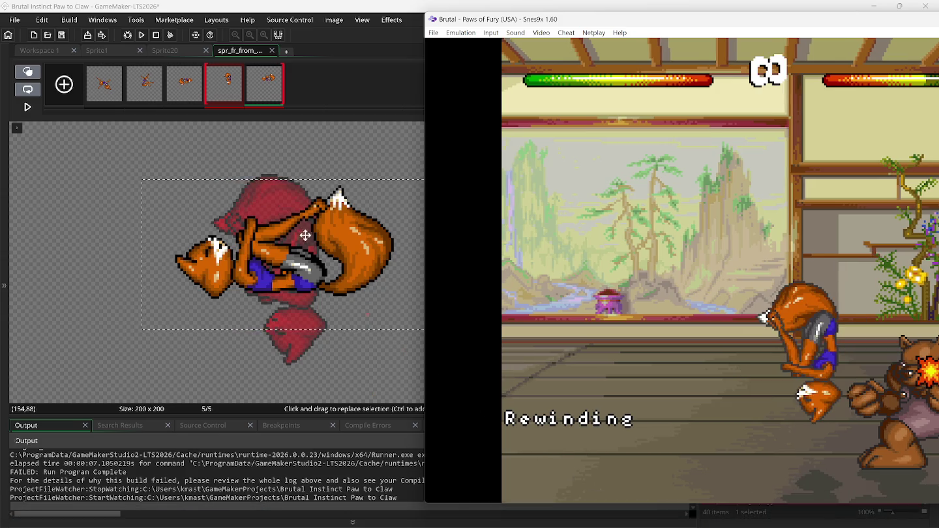
mouse_move(277, 240)
mouse_down()
mouse_move(291, 277)
mouse_move(277, 249)
mouse_up()
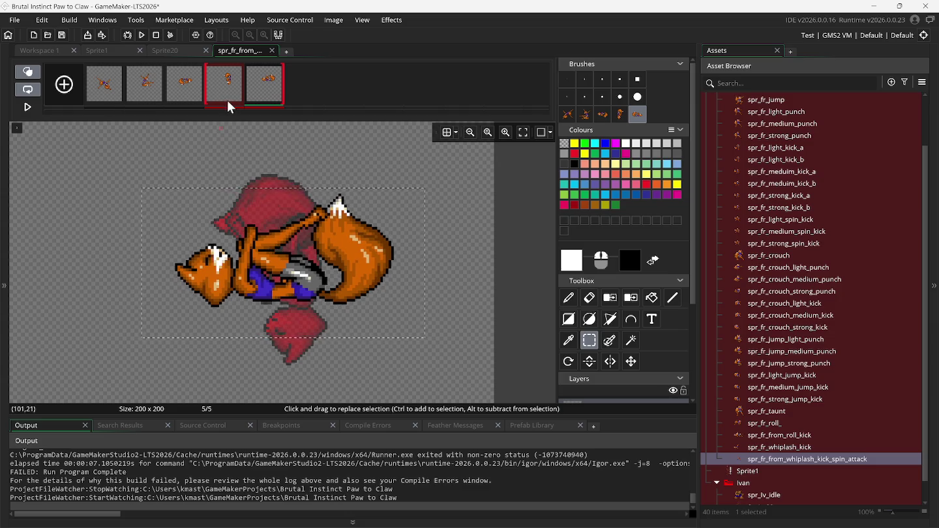
Turn off onion skinning, compare frames 3 and 5, and open frame 3's context menu.
click(190, 92)
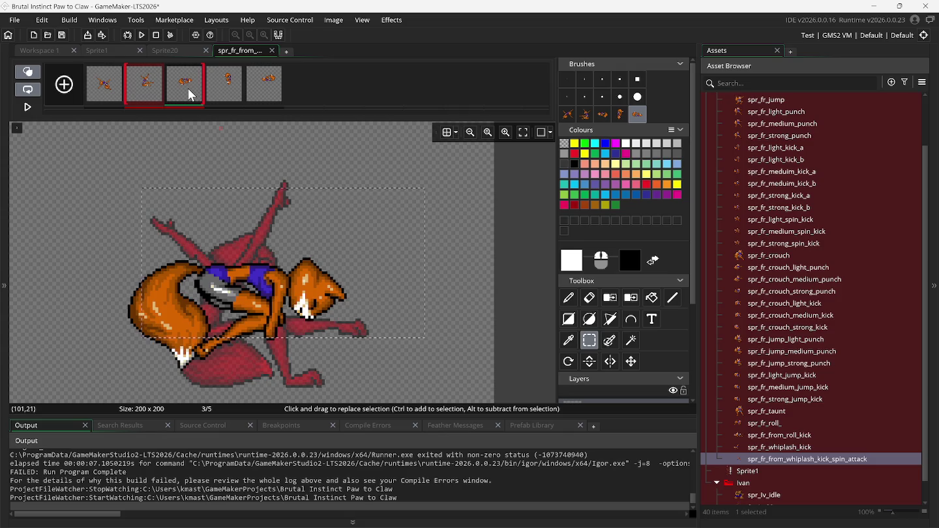
click(168, 150)
click(29, 72)
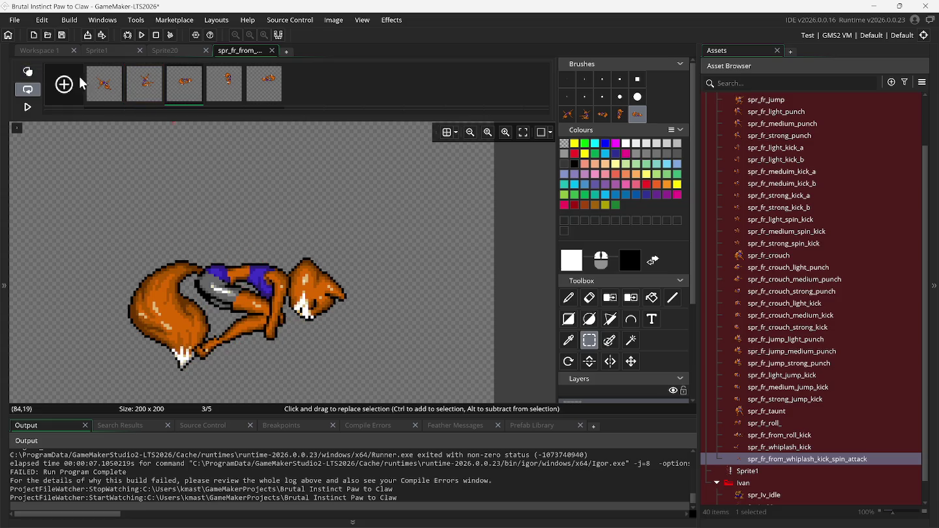
click(263, 93)
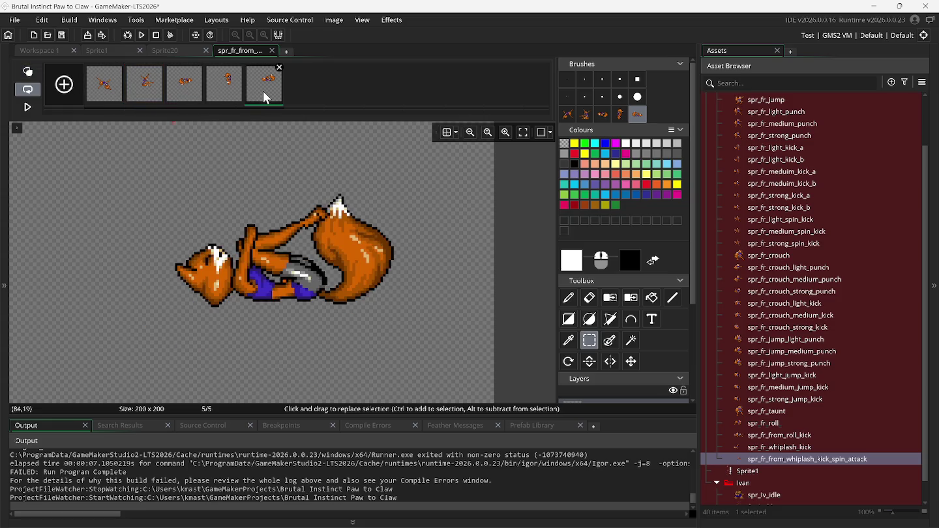
click(187, 98)
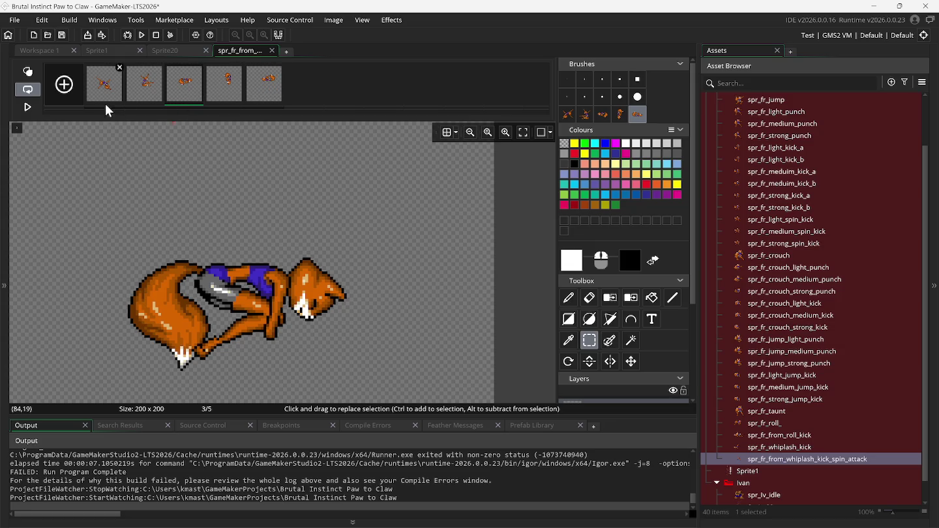
right_click(181, 91)
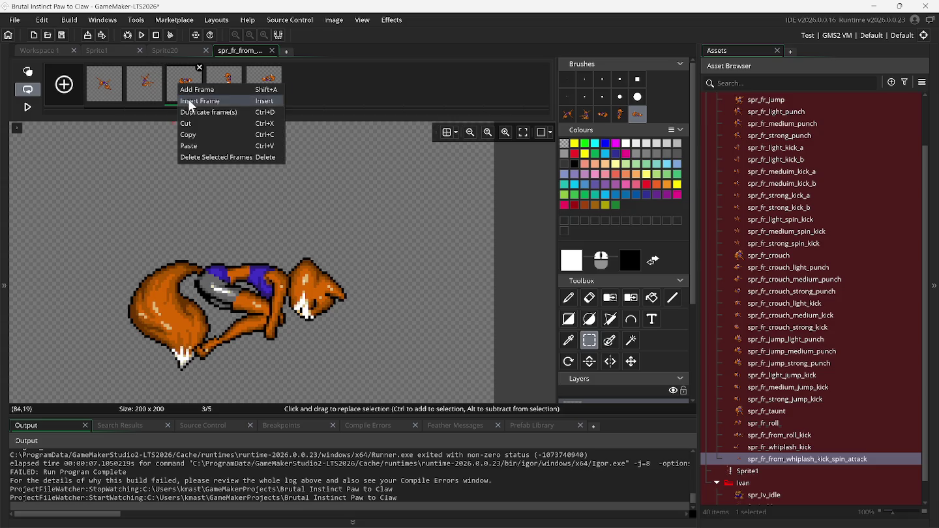
Insert an extra frame after frame 3, try a vertical flip, then undo and delete it.
click(195, 99)
click(230, 98)
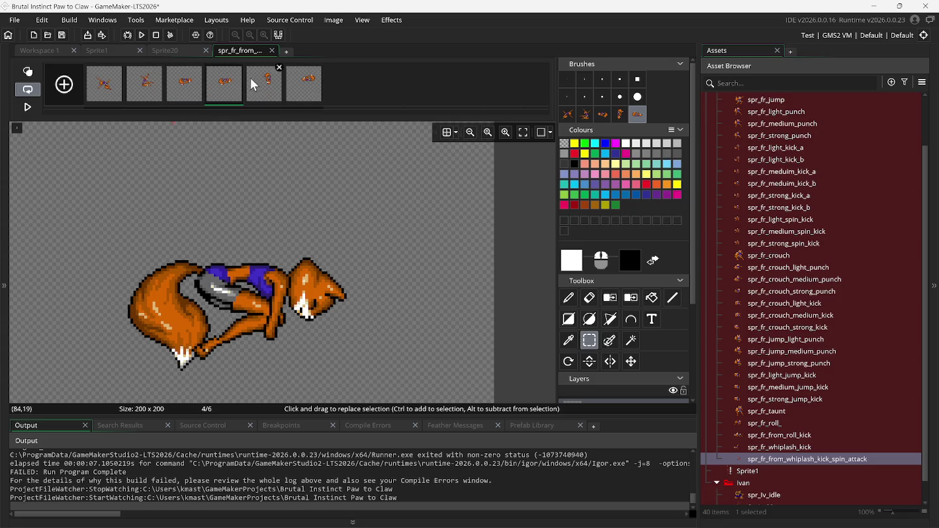
click(333, 20)
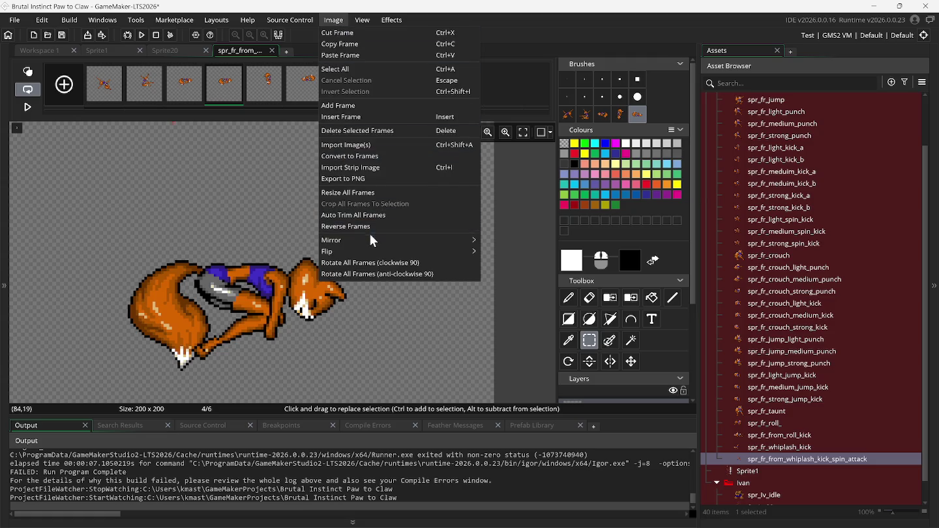
mouse_move(385, 251)
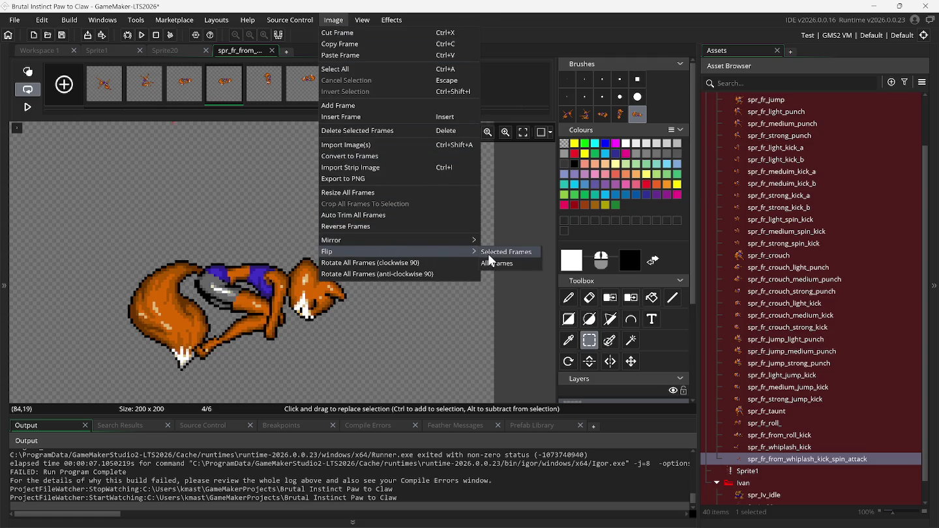
click(489, 255)
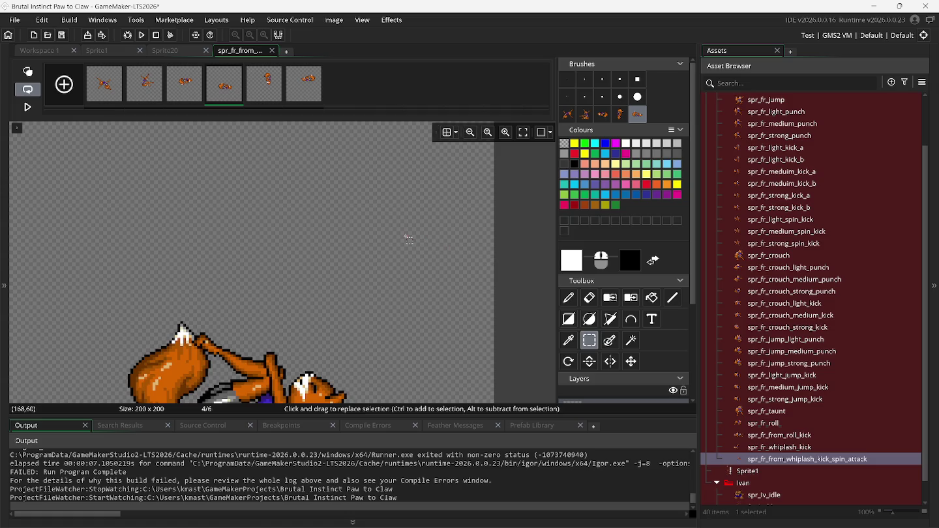
scroll(409, 239, down, 5)
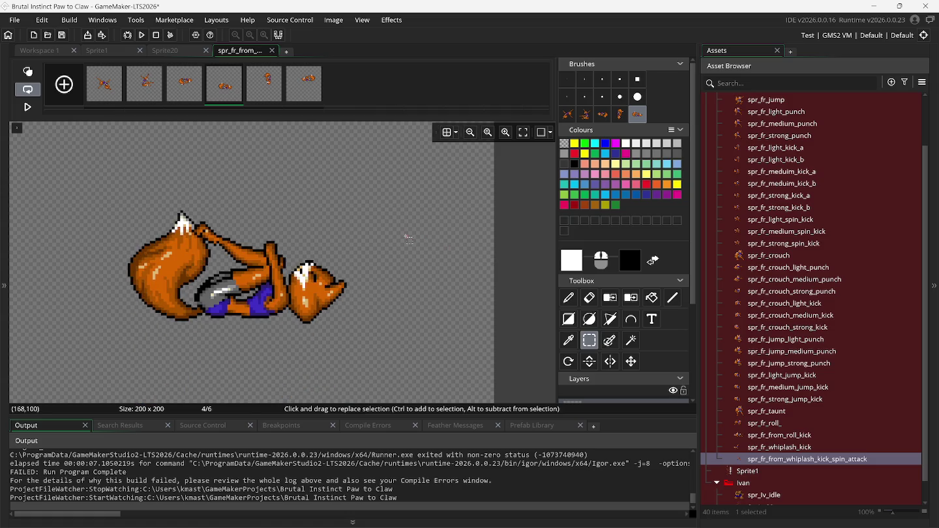
scroll(409, 238, down, 5)
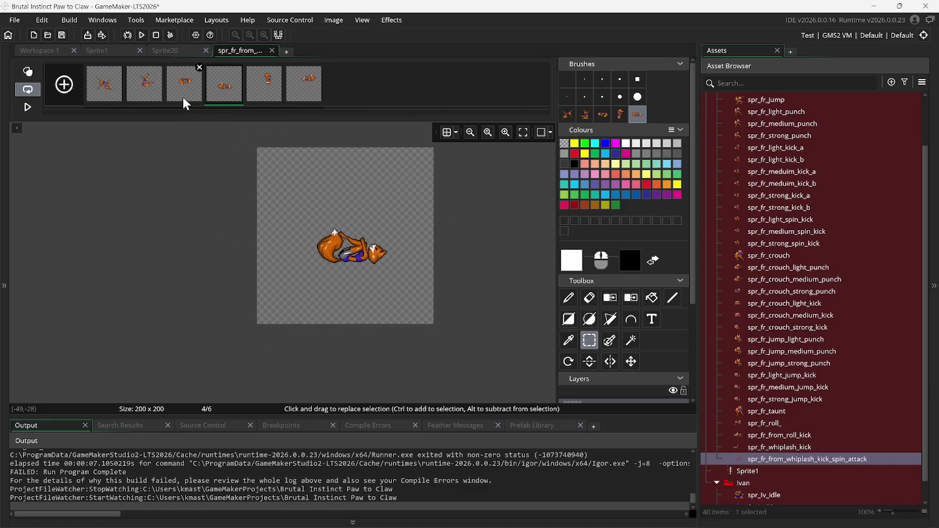
key(ctrl+z)
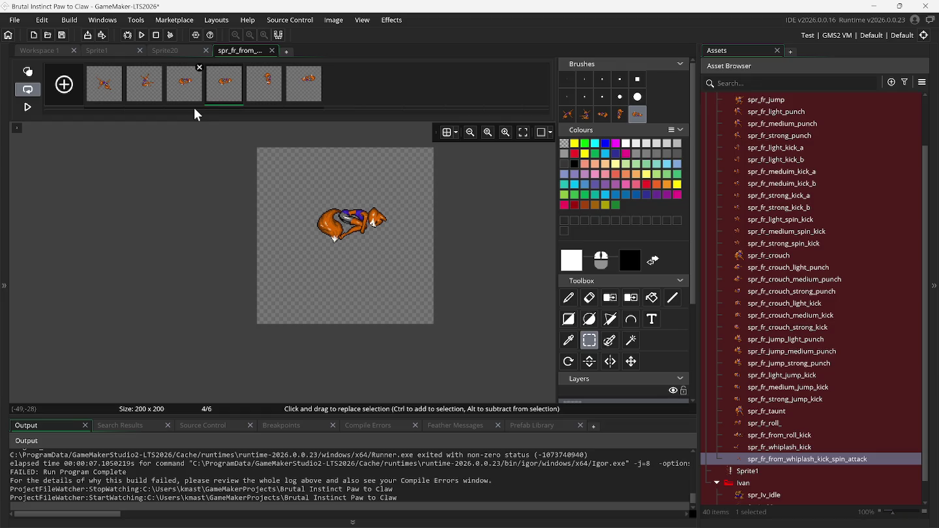
click(239, 67)
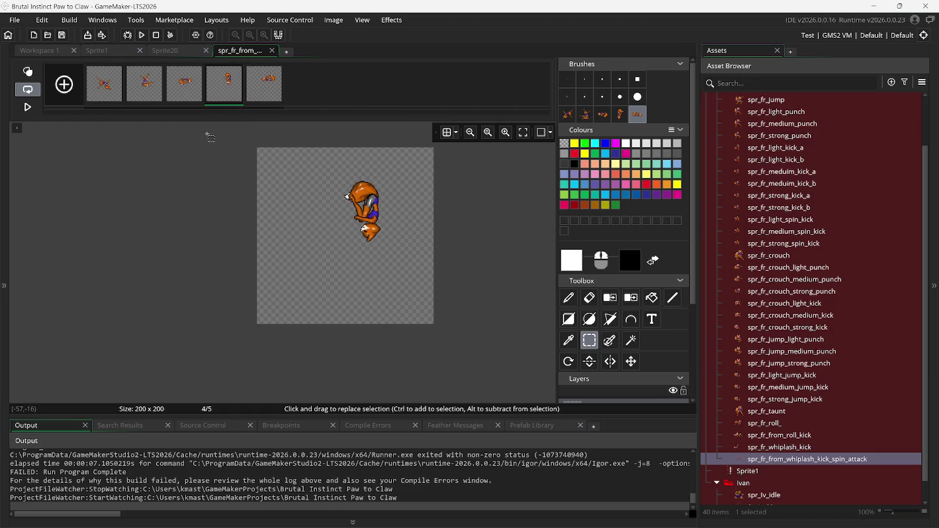
With onion skinning on, shift frame 4's fox left and down to line up with frame 3.
key(Left)
key(Right)
key(Right)
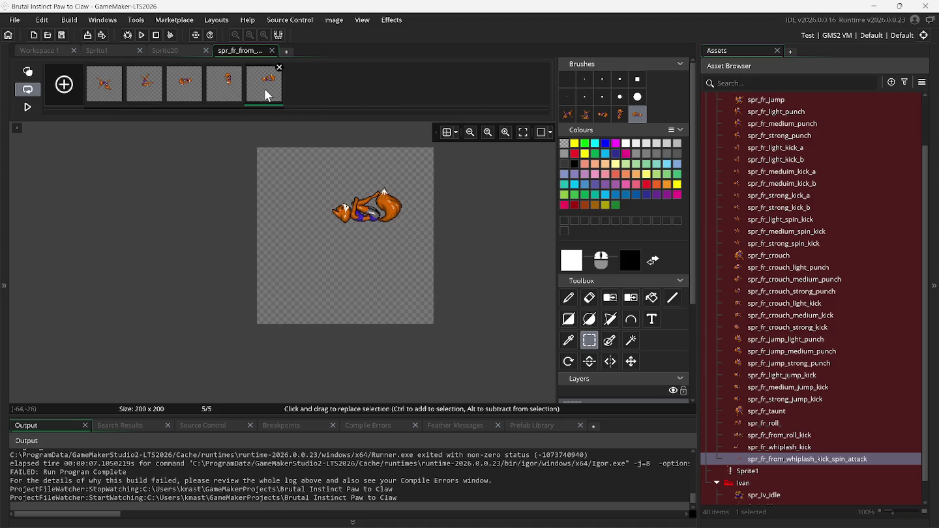
click(174, 94)
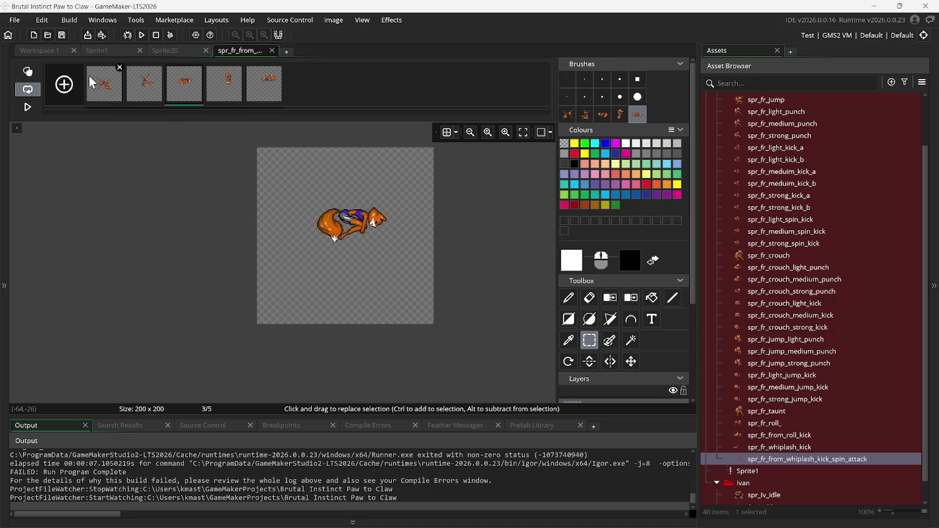
click(28, 71)
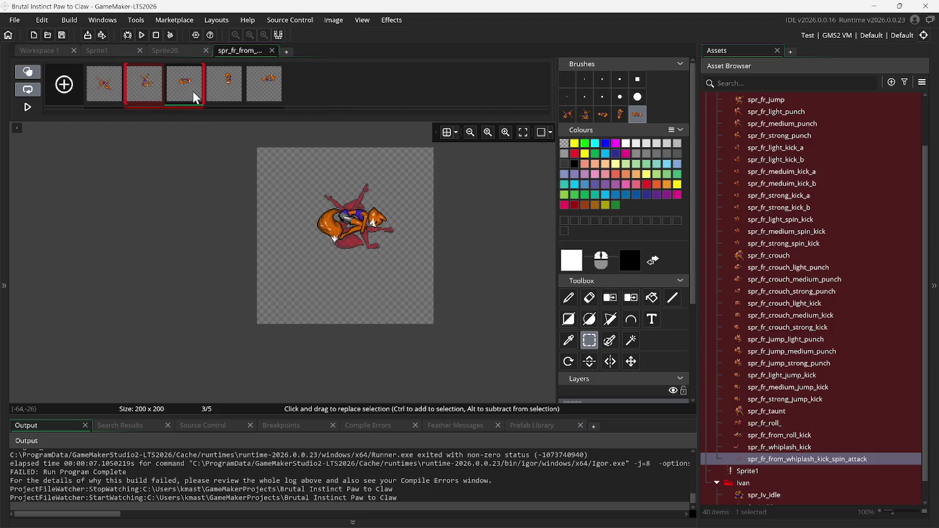
click(228, 98)
drag(308, 171, 390, 268)
scroll(390, 266, up, 2)
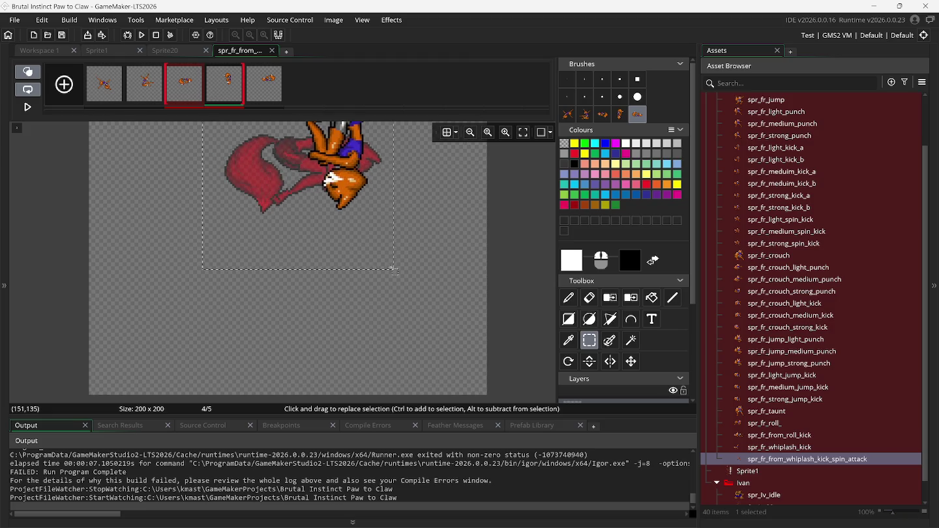
scroll(334, 178, up, 1)
drag(349, 236, 327, 253)
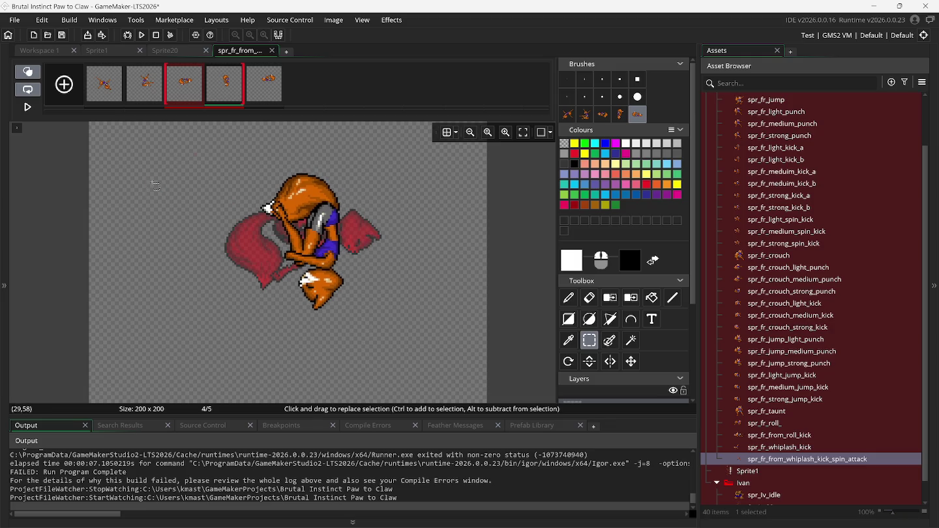
Nudge frame 5's fox into place, clear the selection and turn onion skinning off.
click(264, 94)
drag(220, 152, 437, 278)
drag(390, 227, 367, 247)
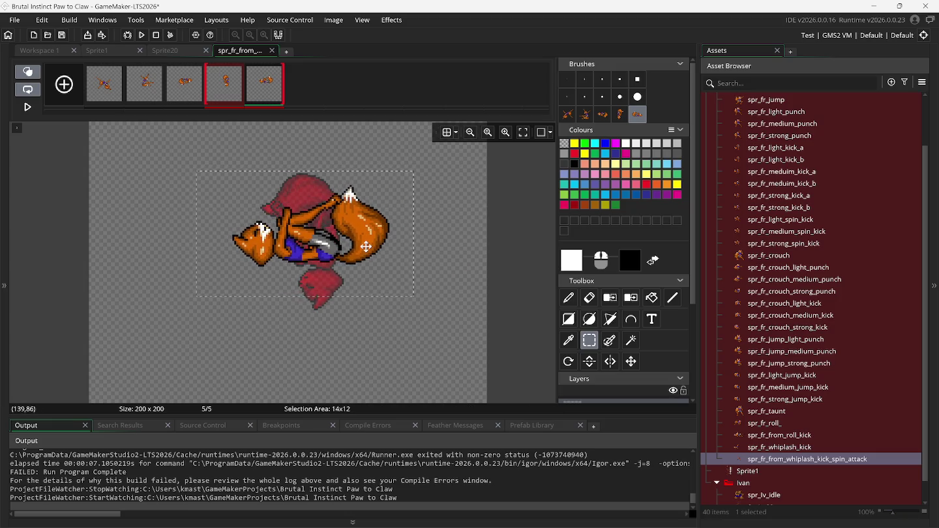
click(150, 135)
click(41, 79)
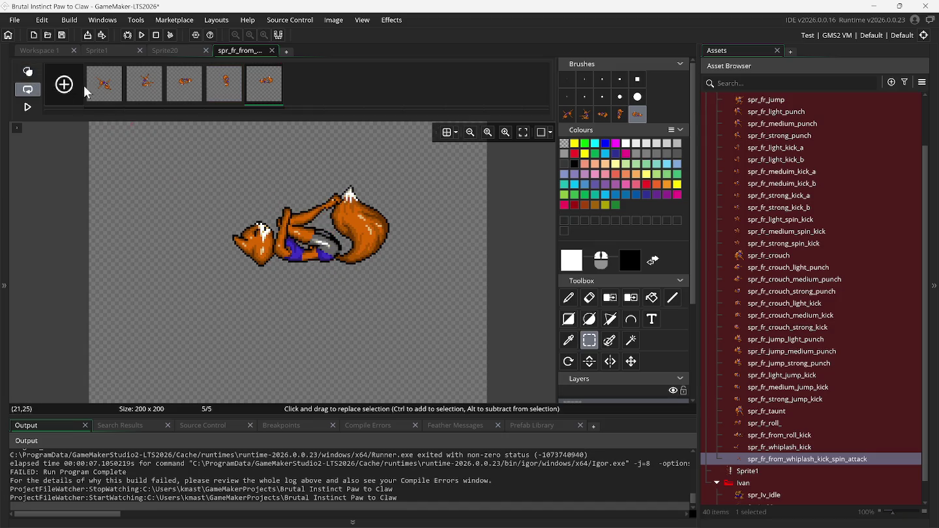
Step through frames 3, 4 and 5 twice to compare the poses.
click(184, 97)
click(228, 97)
click(267, 97)
click(185, 97)
click(221, 98)
click(264, 99)
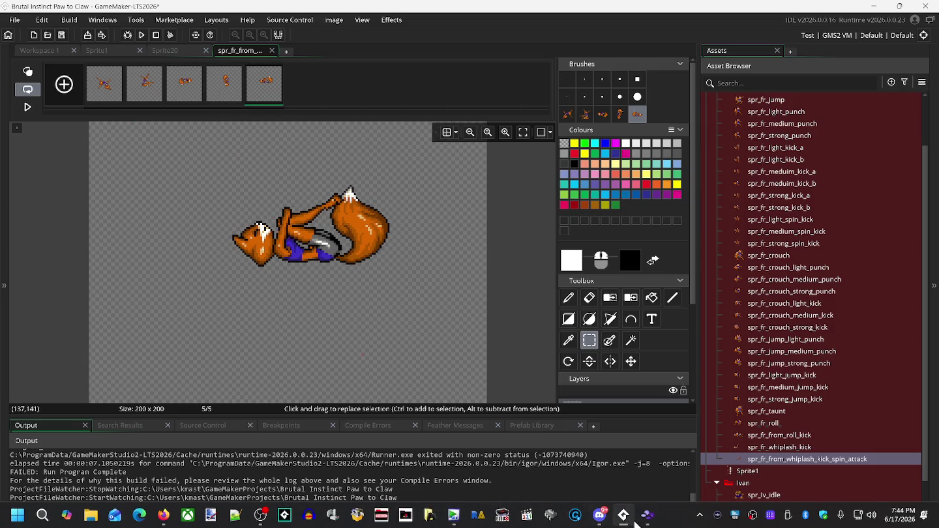
Bring the Snes9x Brutal - Paws of Fury window forward and drag it further left.
click(644, 518)
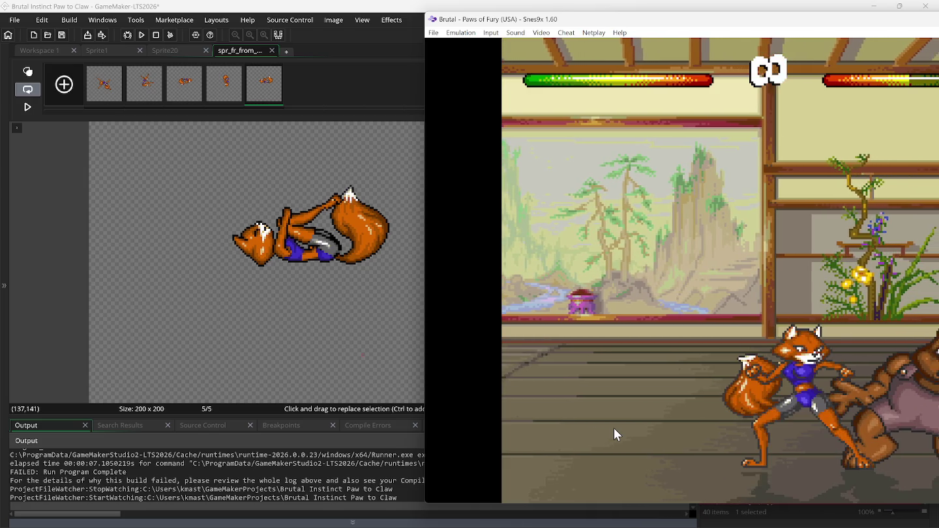
drag(599, 18, 399, 11)
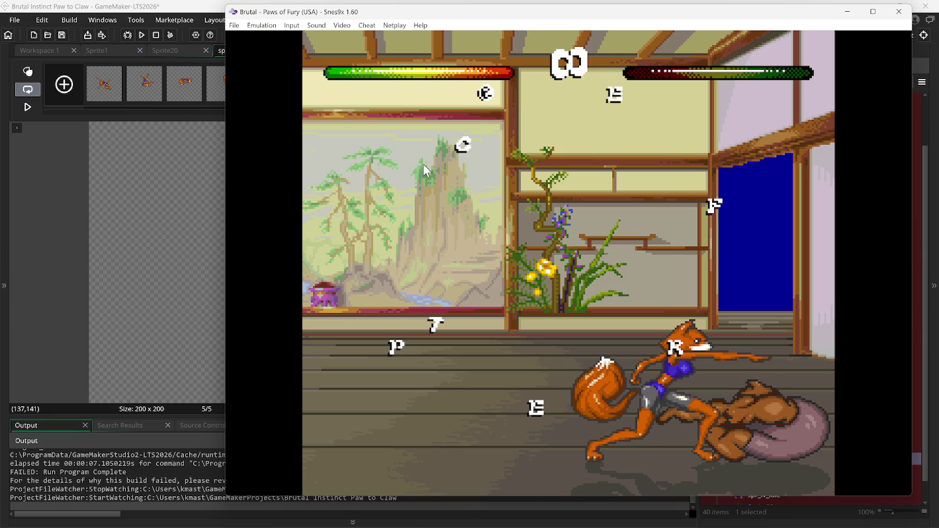
Load the saved game position from slot 1 and unpause the emulation.
click(233, 27)
mouse_move(278, 73)
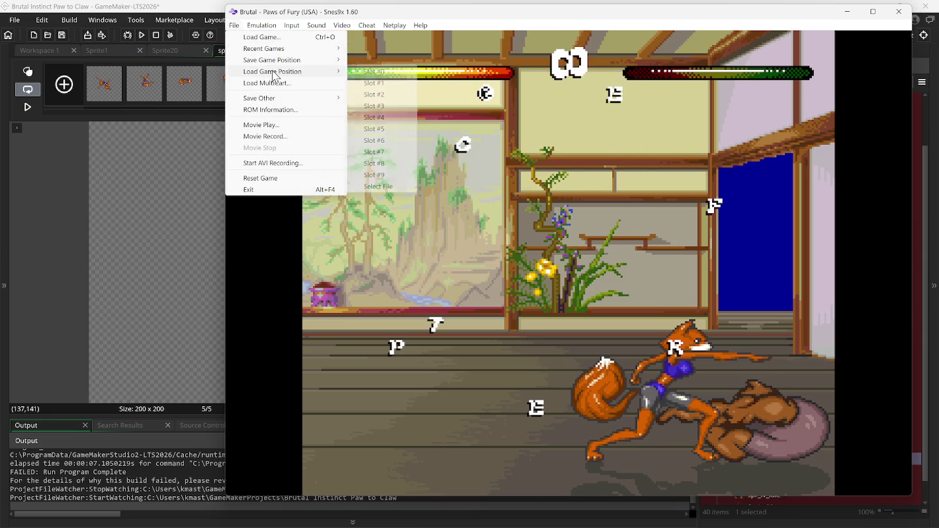
click(383, 83)
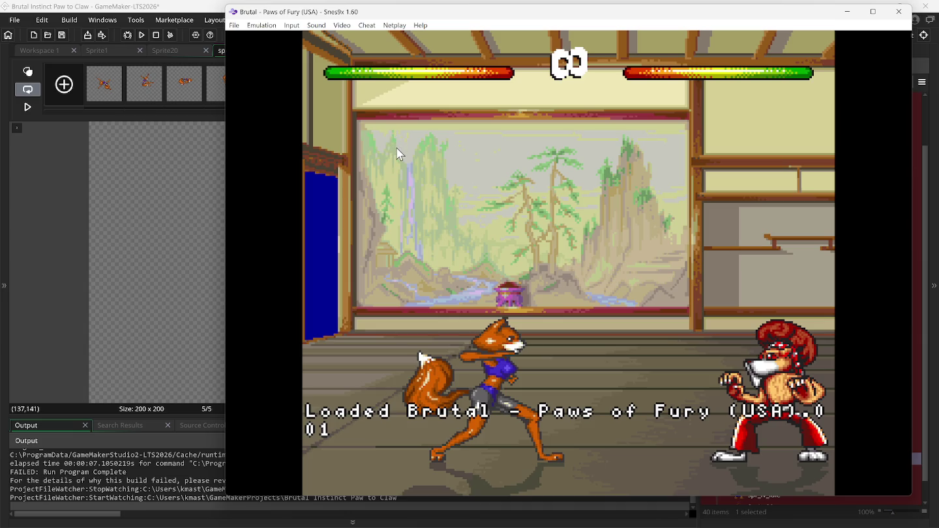
click(262, 25)
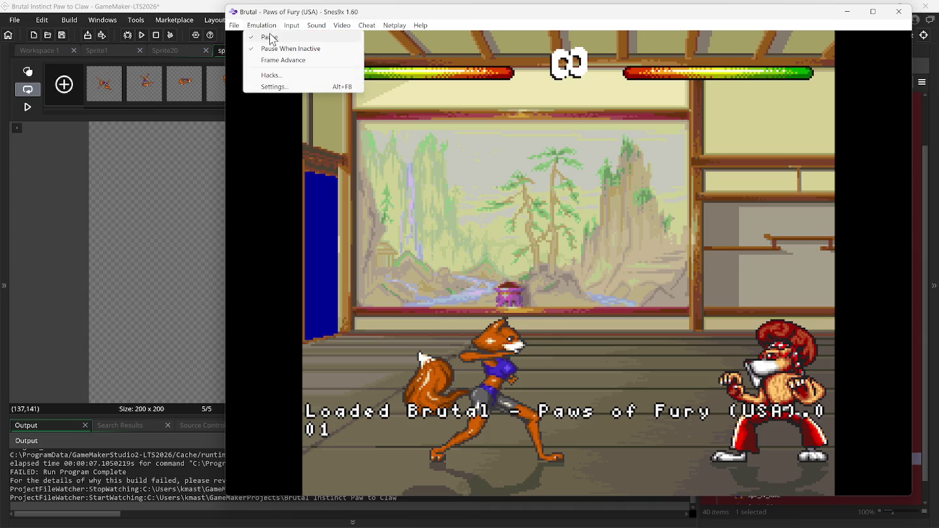
click(272, 38)
Have the fox jump back, step forward and throw high kicks at the opponent.
key(Up)
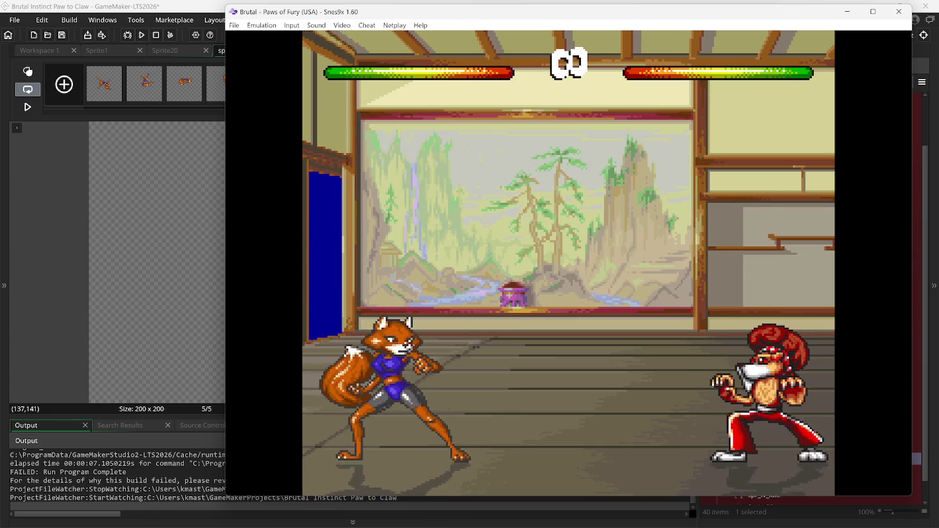
key(Right)
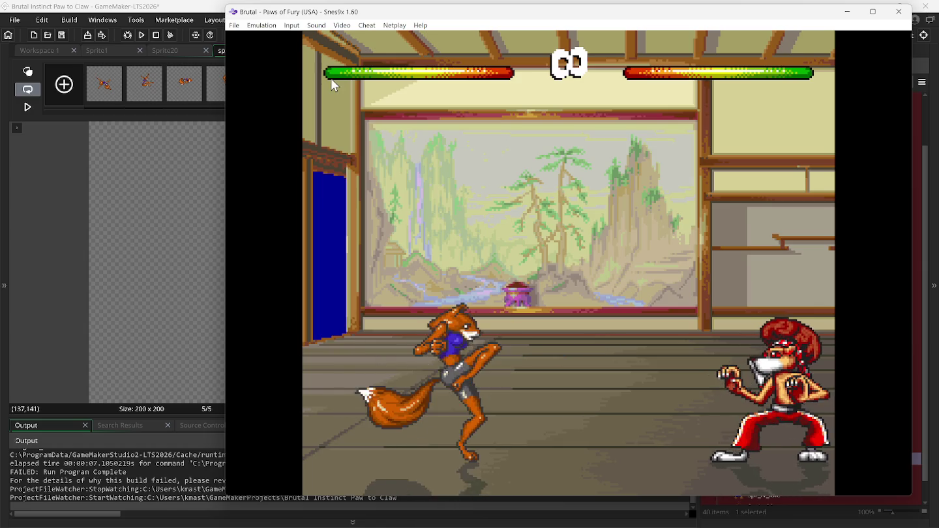
key(Up)
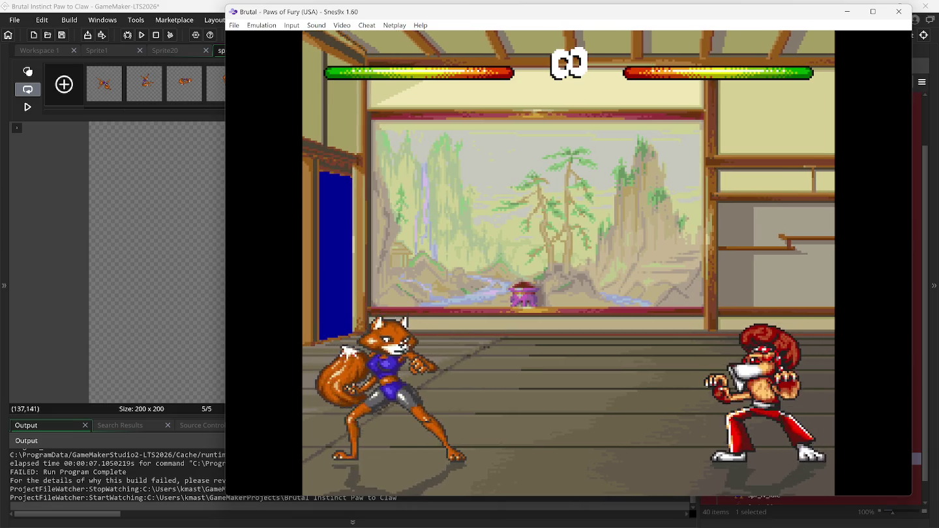
key(Right)
key(x)
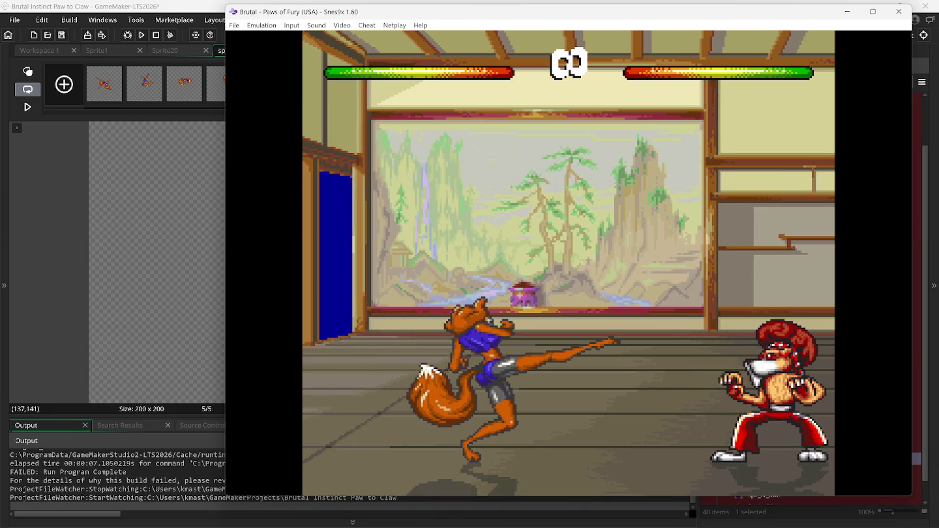
key(Left)
key(Up)
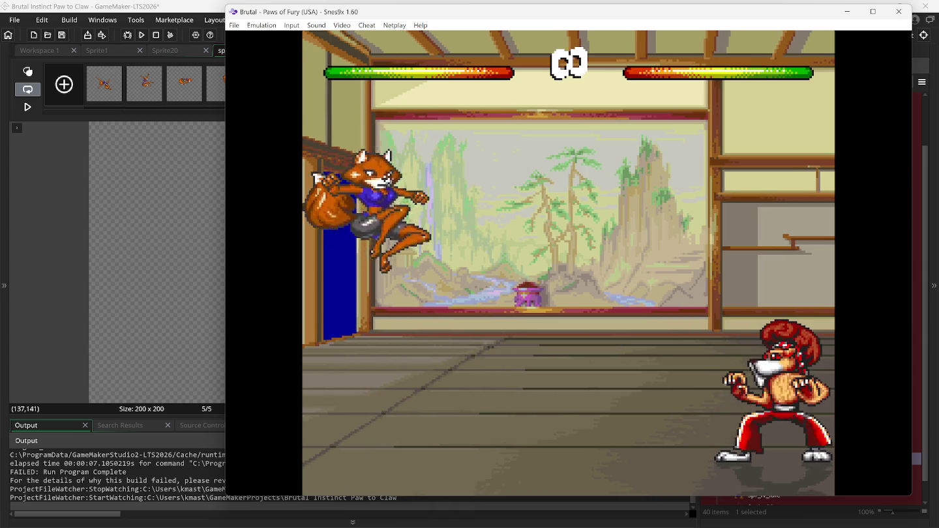
key(Right)
key(x)
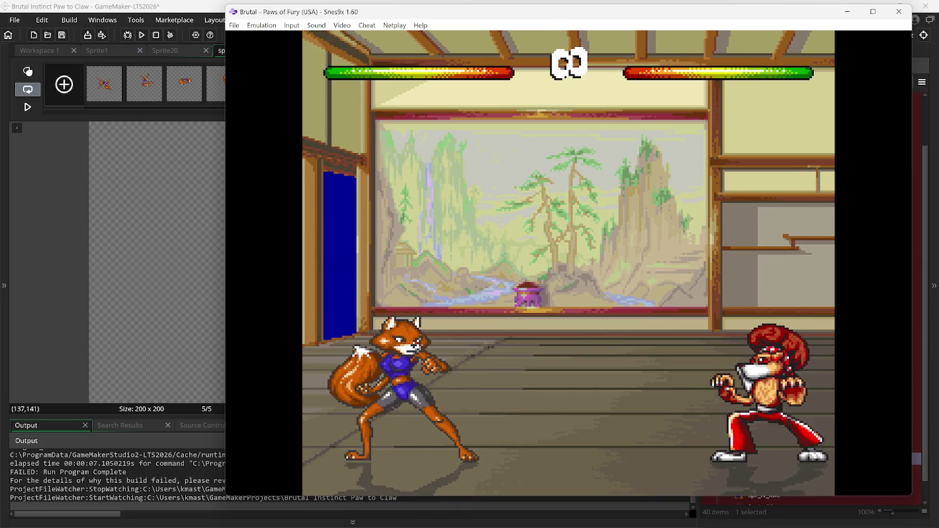
Kick and slide-attack to knock the opponent down, then back off left and start a forward flip.
key(Left)
key(Up)
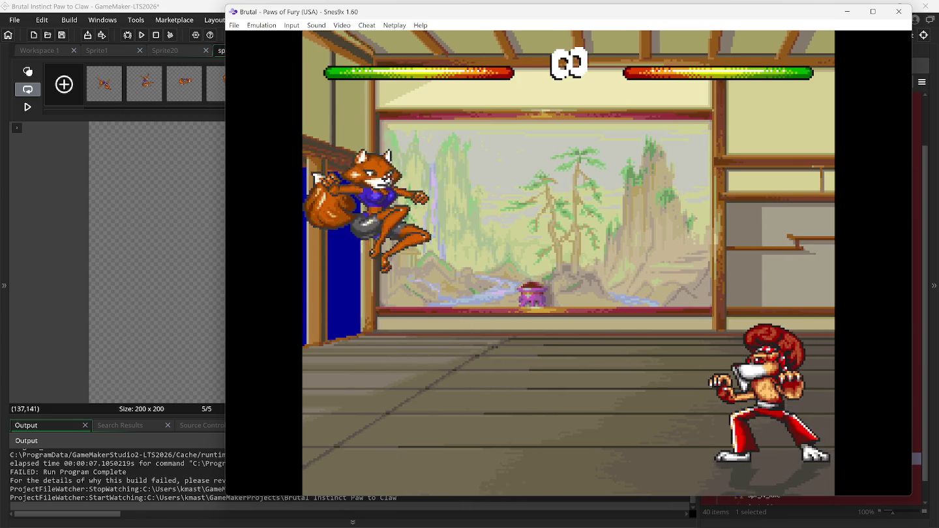
key(Right)
key(x)
key(x)
key(Right)
key(x)
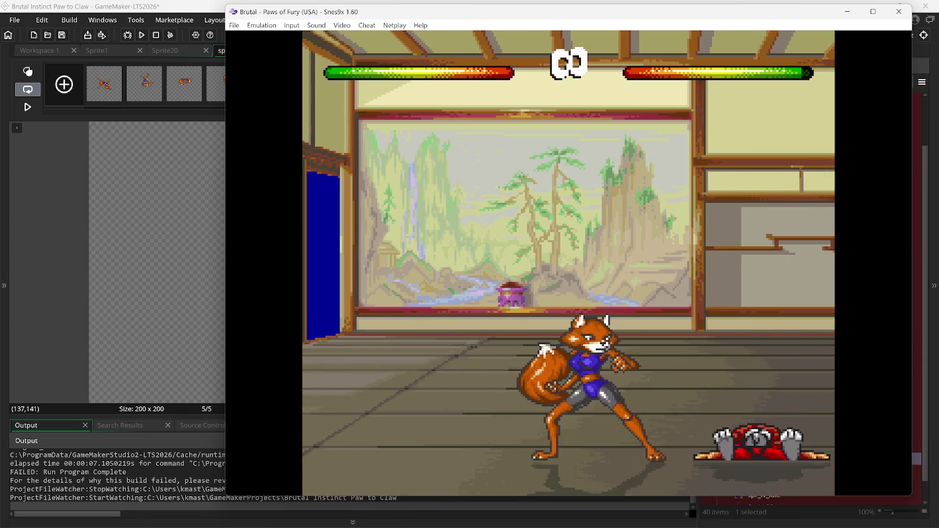
key(Left)
key(Up)
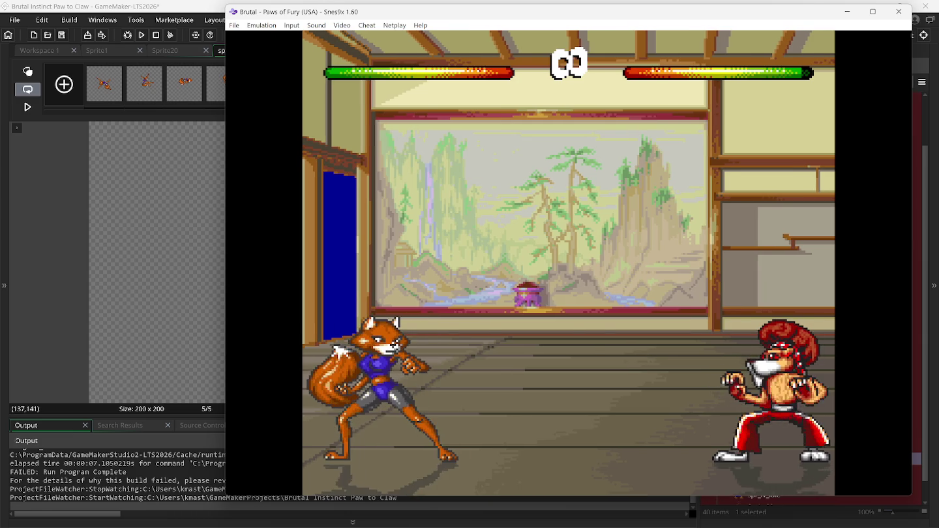
key(Right)
key(Up)
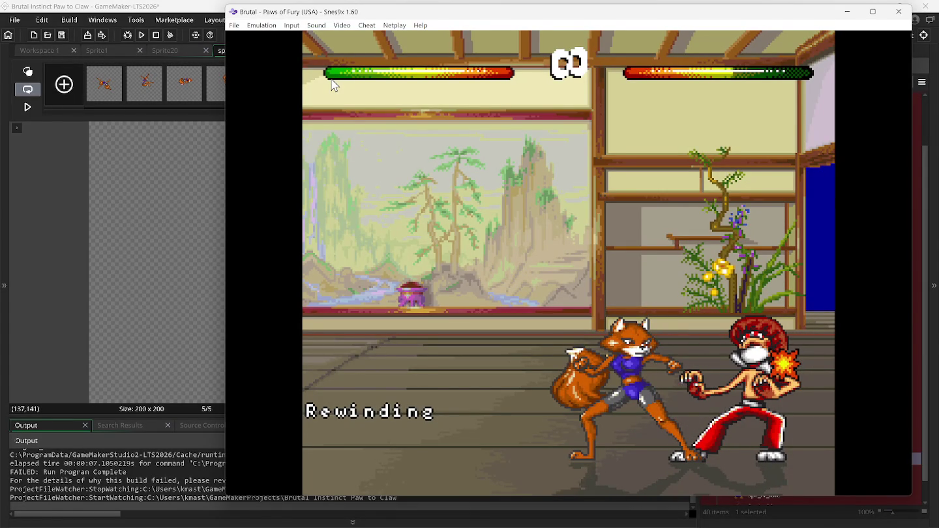
Bring the GameMaker sprite editor for spr_fr_from_whiplash_kick_spin_attack back to the front.
click(202, 4)
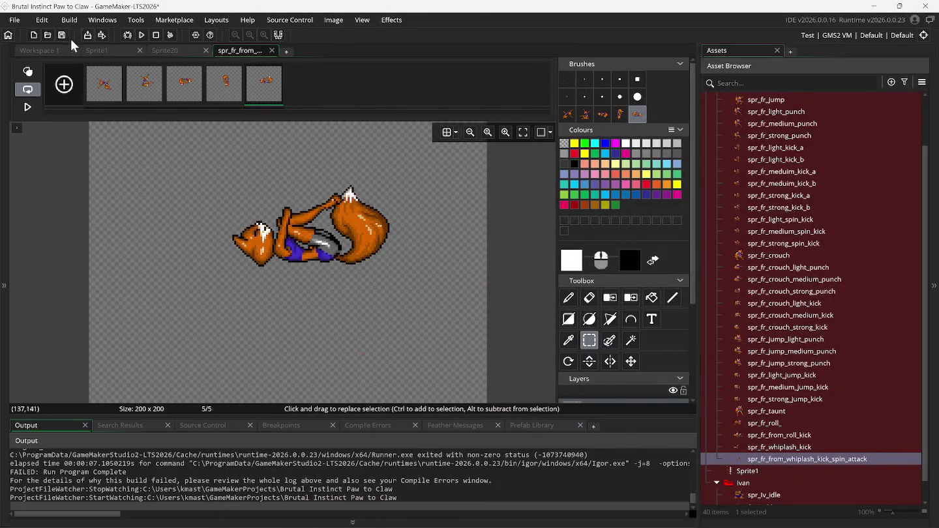
Play the five-frame spin-attack preview, then switch back to Snes9x.
click(29, 111)
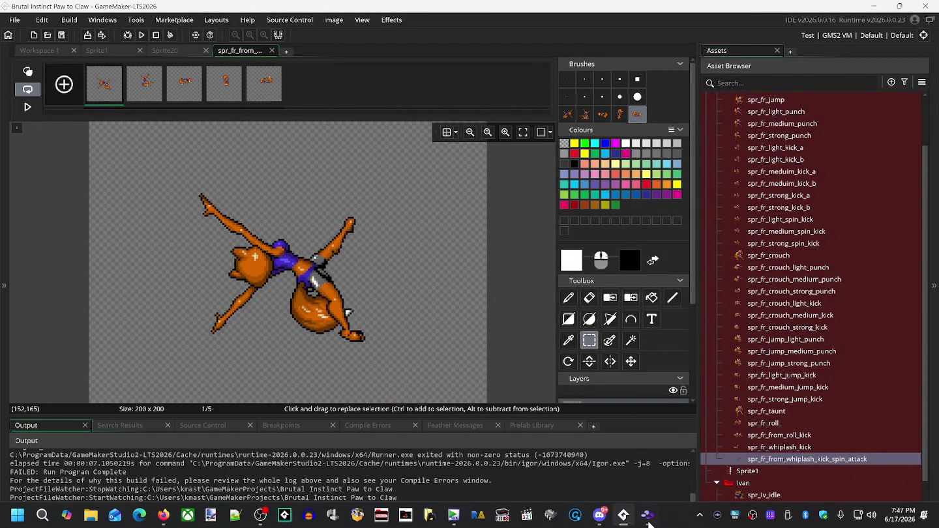
click(648, 522)
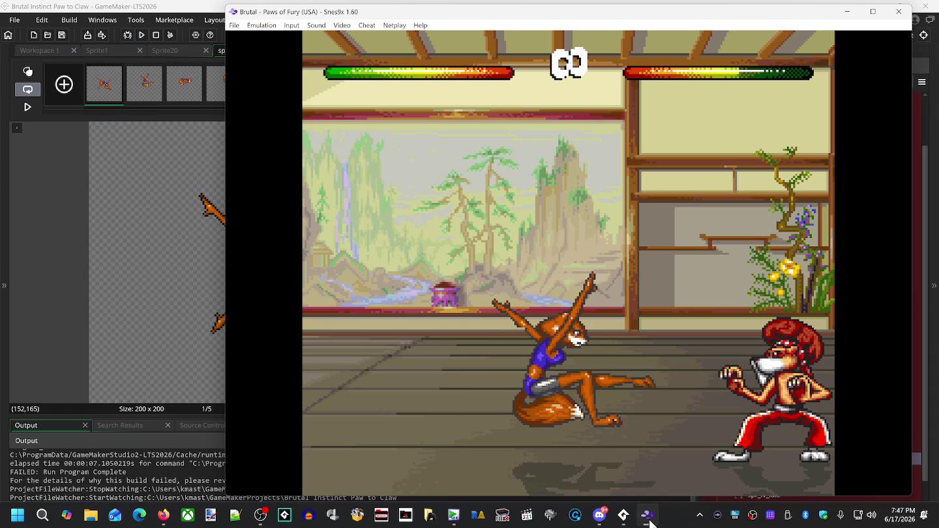
Rewind the fight twice to the curled-up rolling fox, then return to GameMaker.
key(BackSpace)
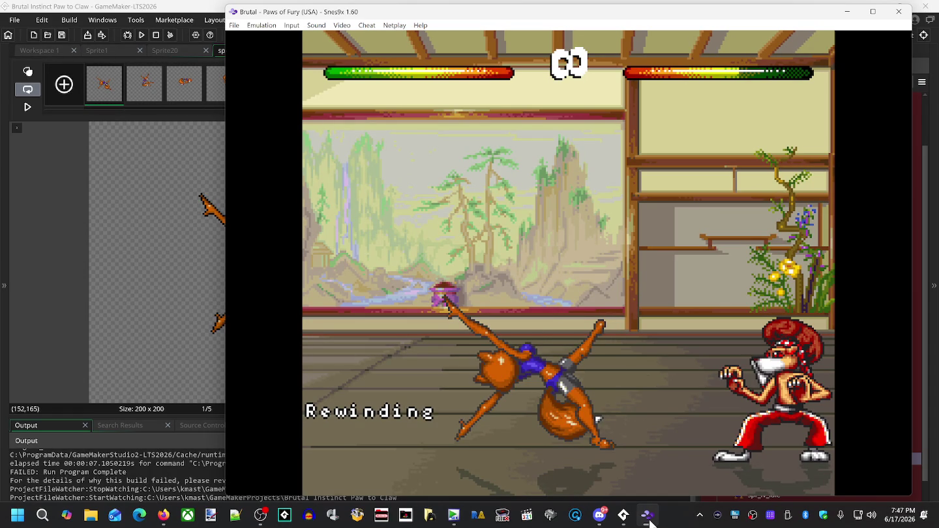
key(BackSpace)
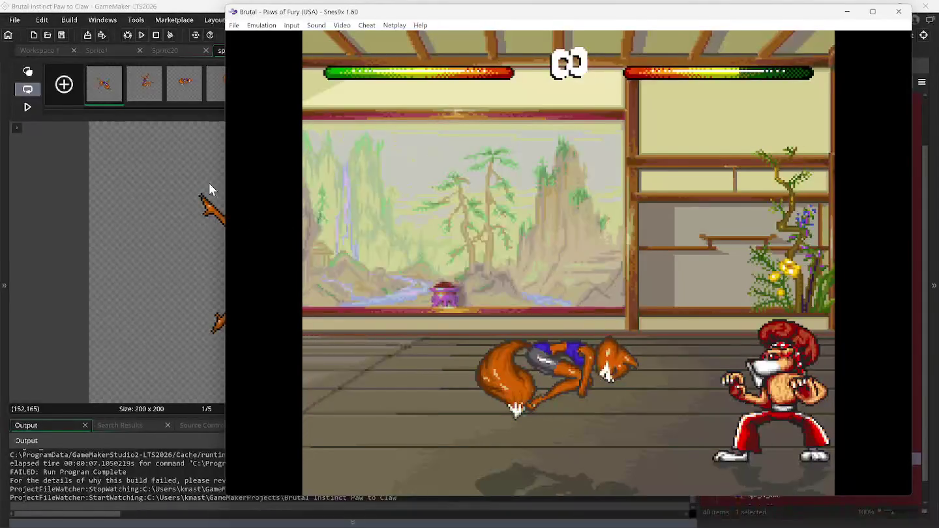
click(106, 97)
Duplicate frame 1 three times to extend the opening spin frames.
right_click(106, 97)
click(120, 116)
right_click(108, 98)
click(112, 118)
right_click(106, 95)
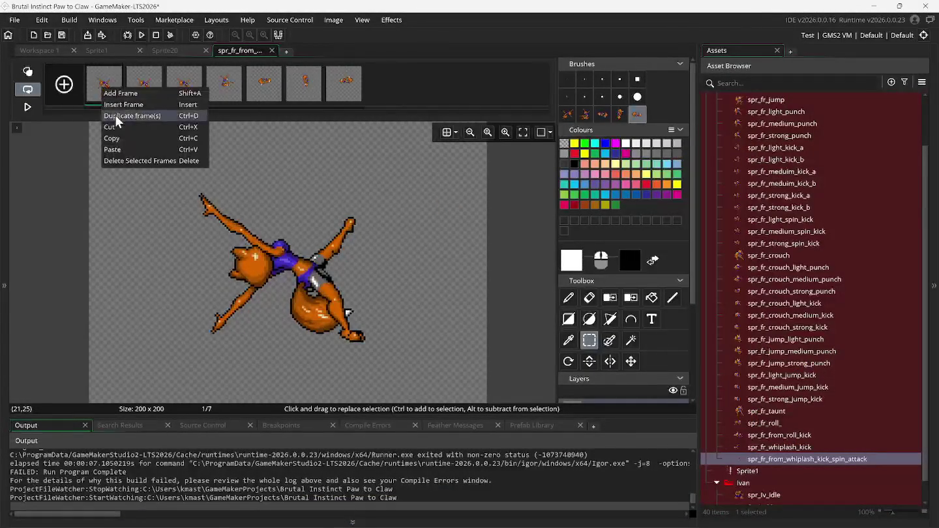
click(113, 116)
Inspect frames 2, 3 and 5's jumping kick, then return to Snes9x.
click(154, 93)
click(186, 93)
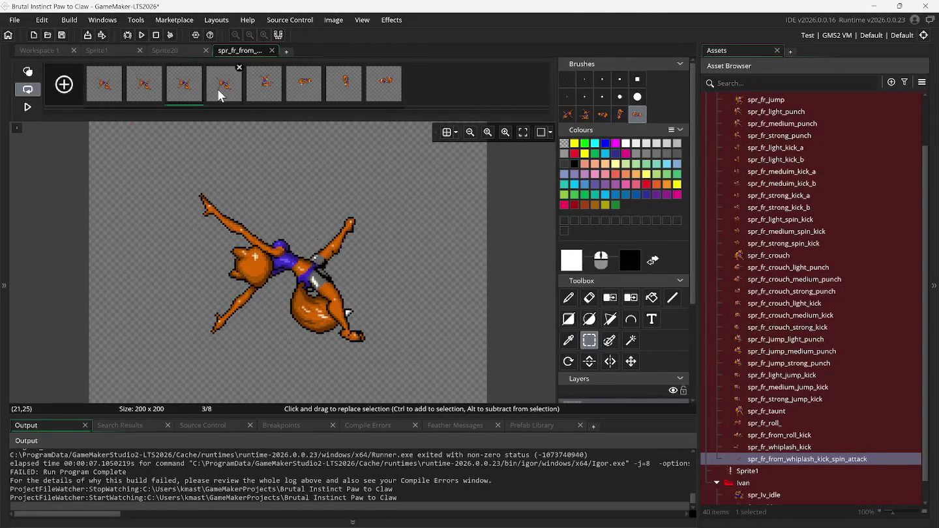
click(162, 95)
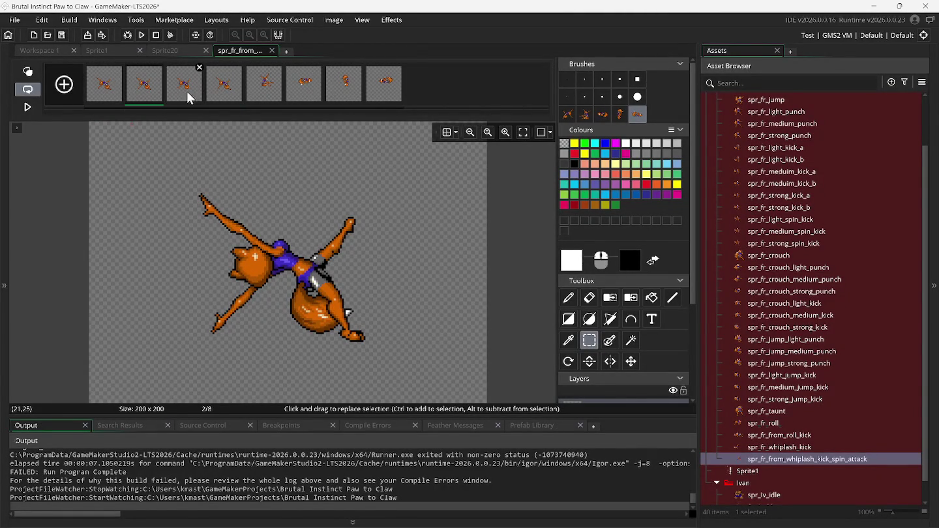
click(258, 93)
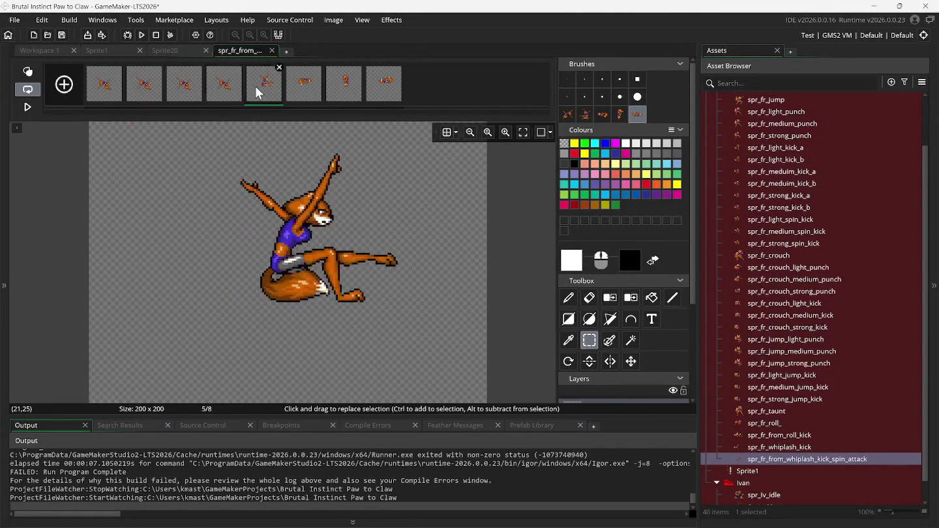
click(646, 515)
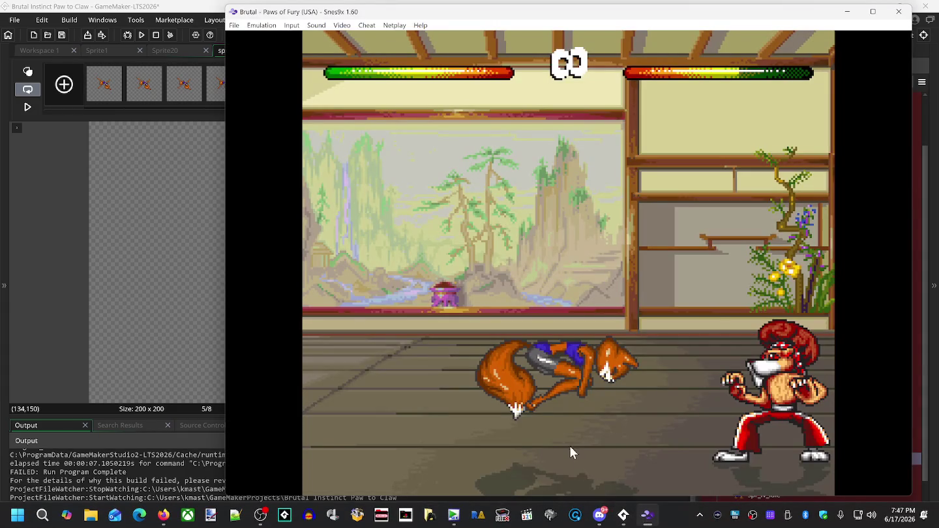
key(BackSpace)
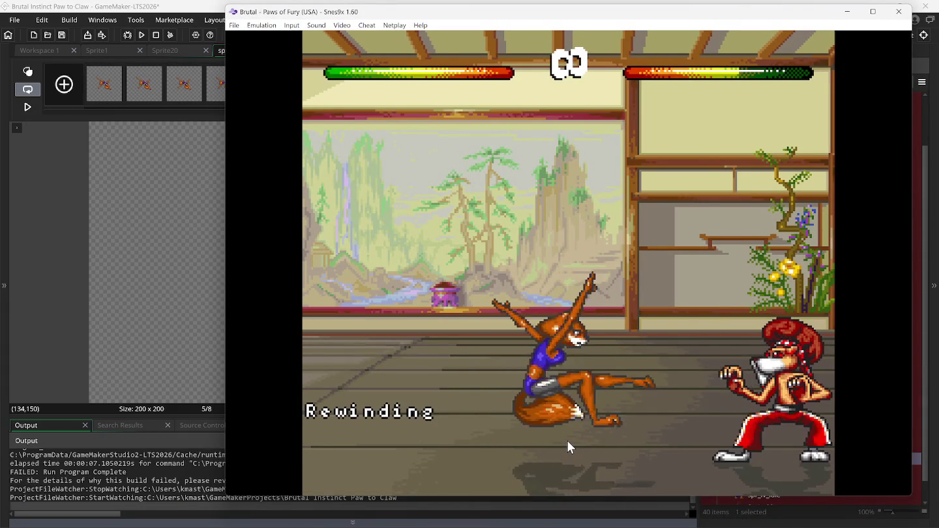
key(BackSpace)
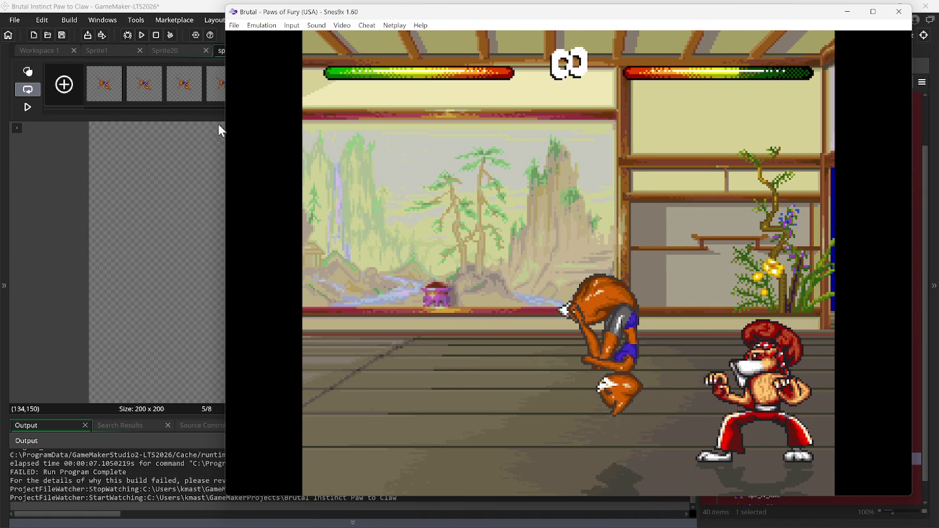
click(196, 7)
click(305, 94)
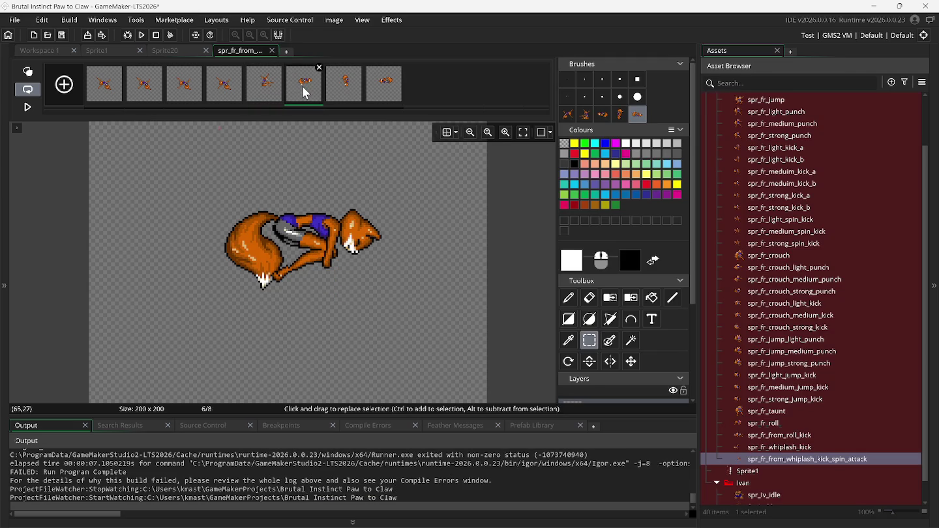
click(277, 103)
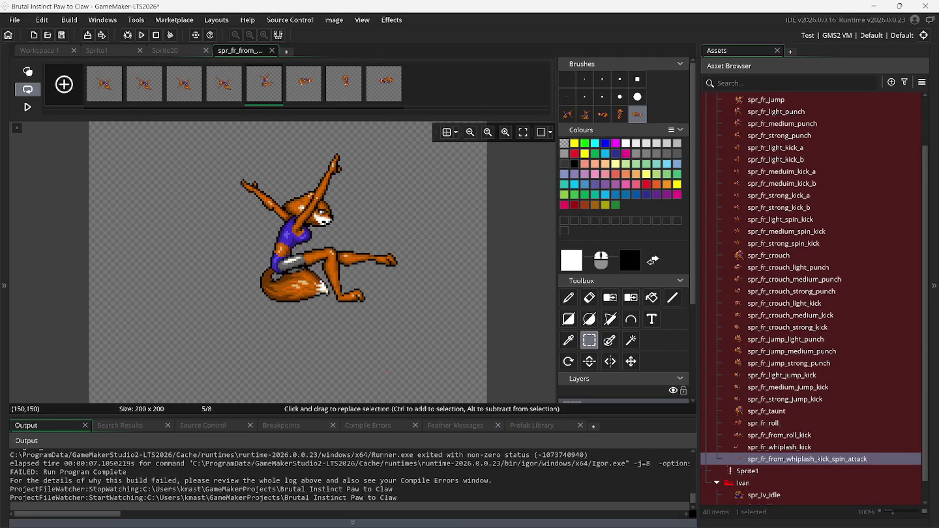
click(645, 518)
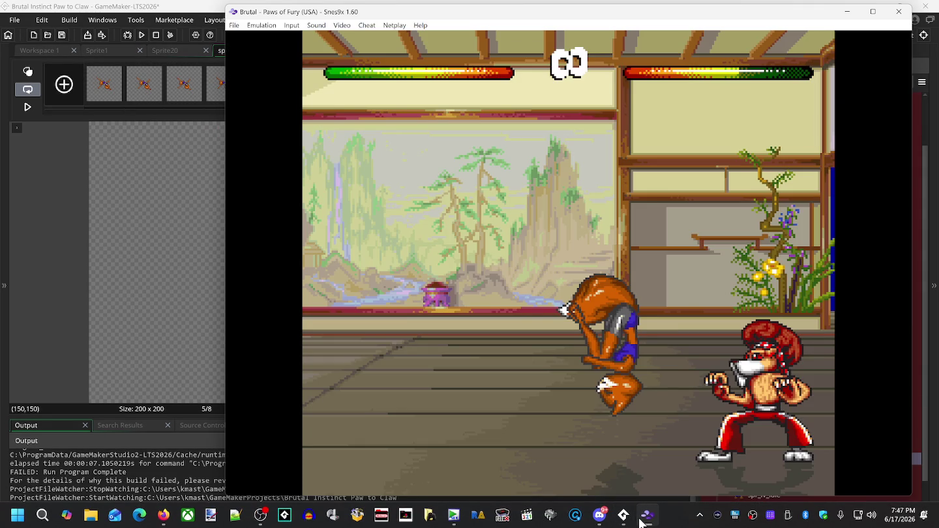
key(BackSpace)
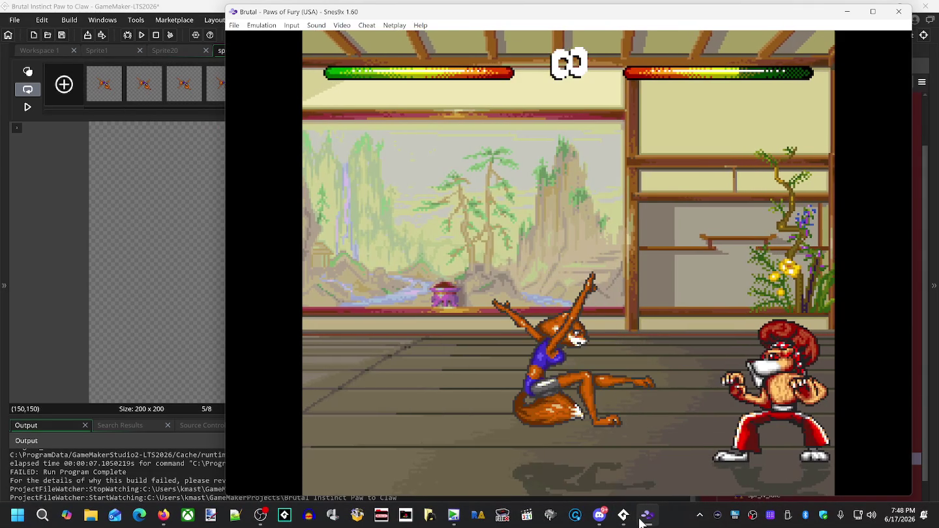
key(BackSpace)
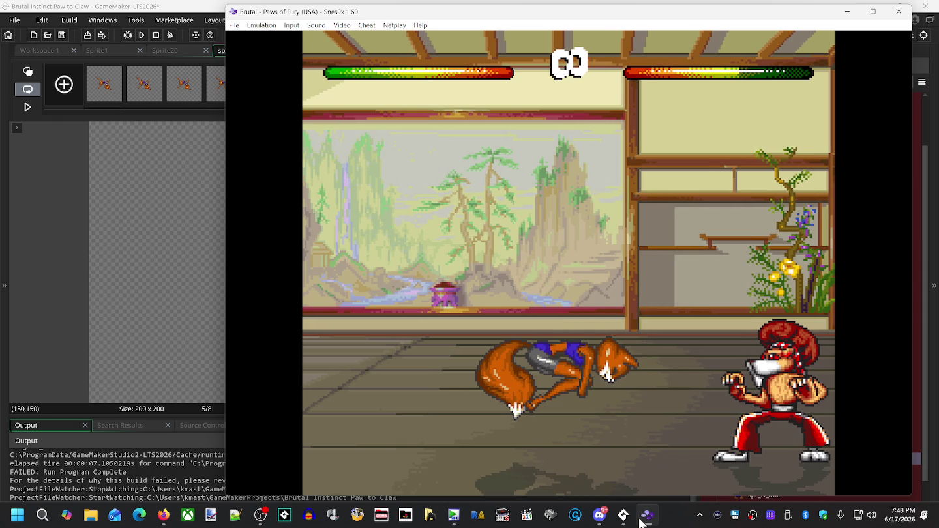
key(BackSpace)
click(266, 91)
Duplicate the jumping-kick frame 5, check frames 4 to 7, then rewind the fight in Snes9x.
right_click(267, 93)
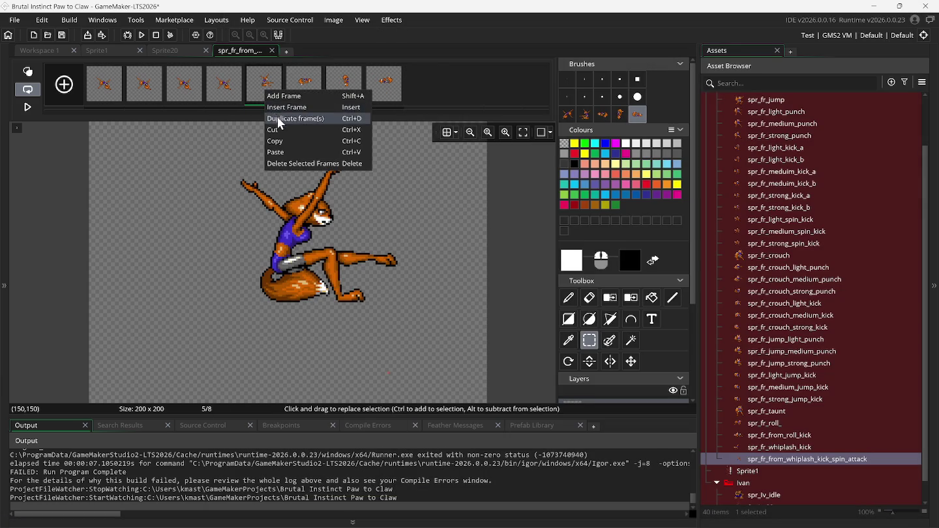
click(283, 119)
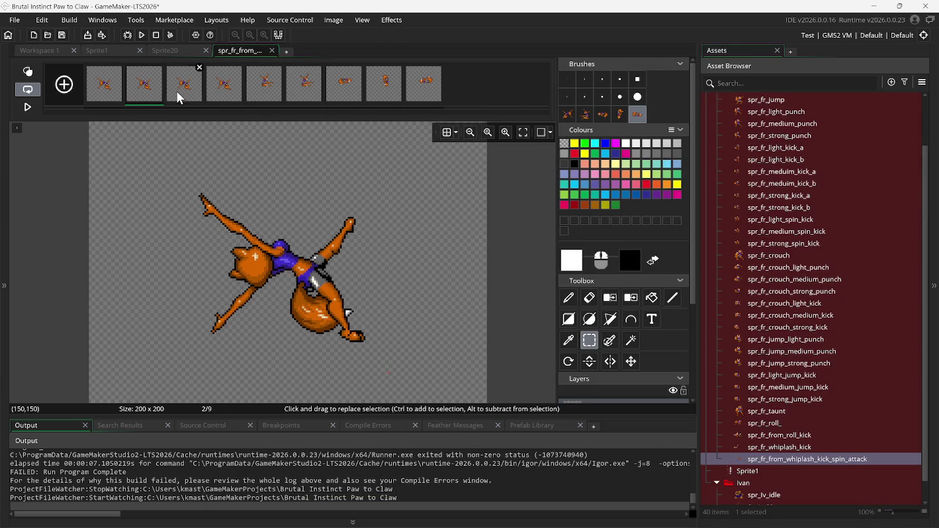
click(224, 92)
click(261, 95)
click(299, 94)
click(334, 97)
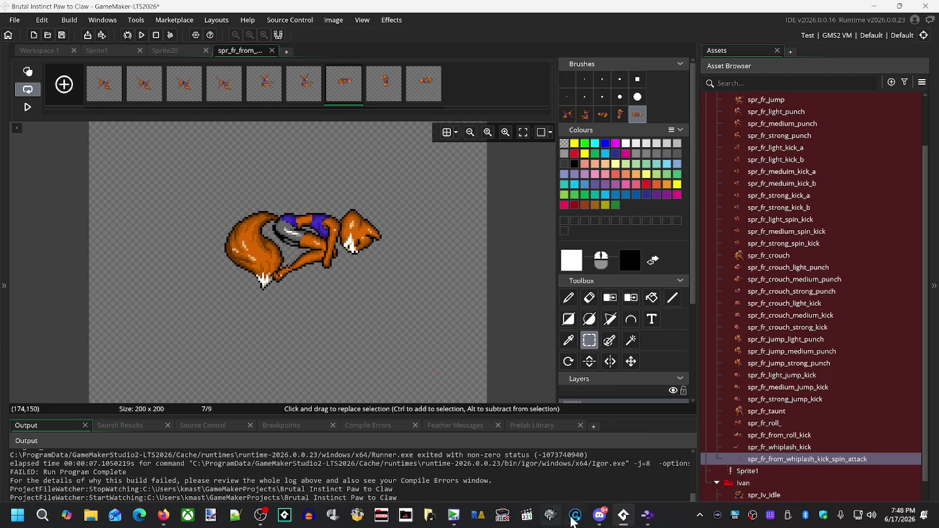
click(648, 515)
mouse_move(626, 519)
key(BackSpace)
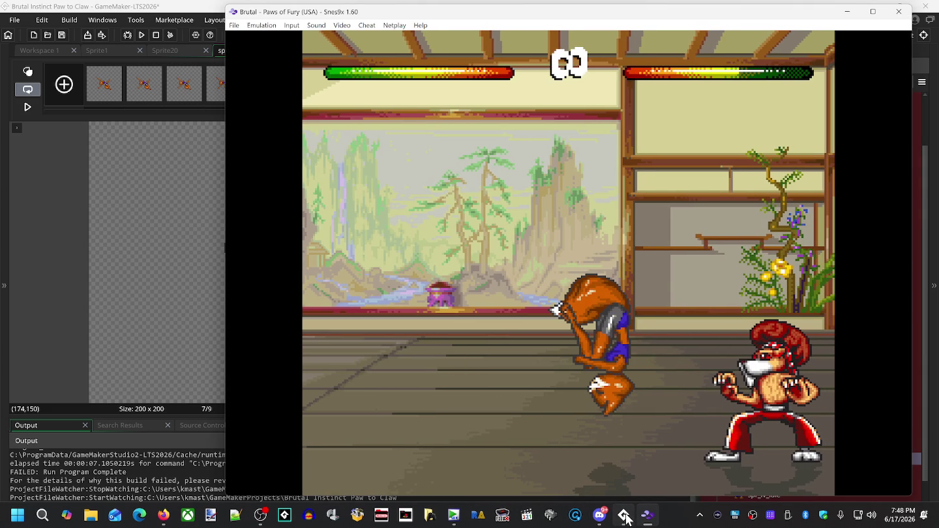
Duplicate the roll frame 7, view frame 9, then rewind the fight again in Snes9x.
click(189, 14)
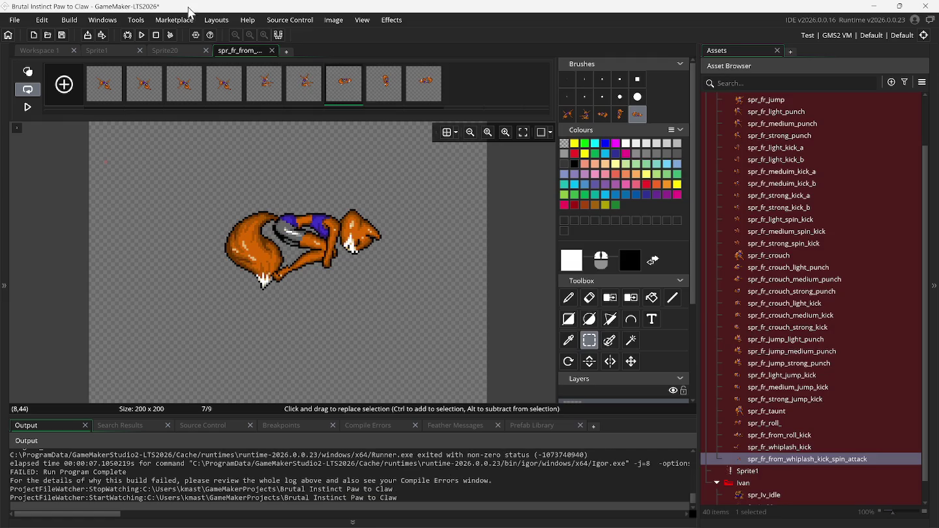
right_click(356, 97)
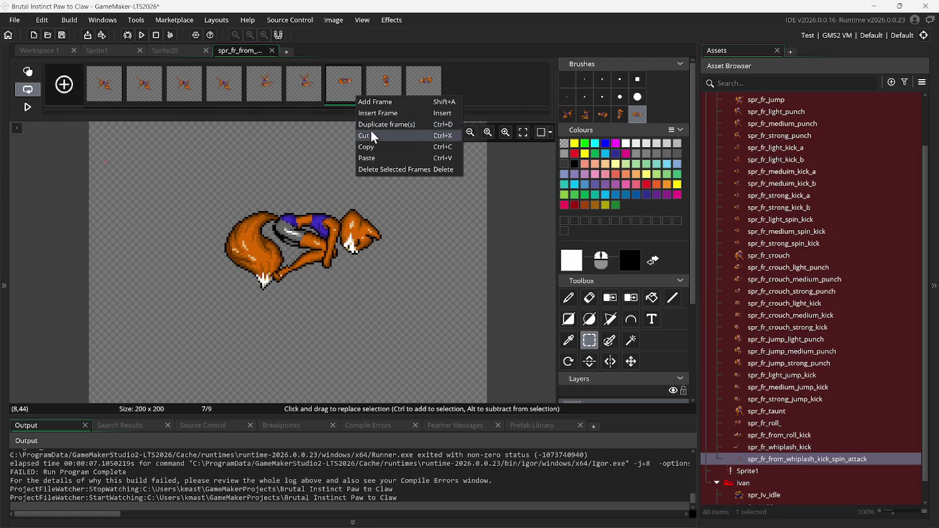
click(373, 114)
click(424, 95)
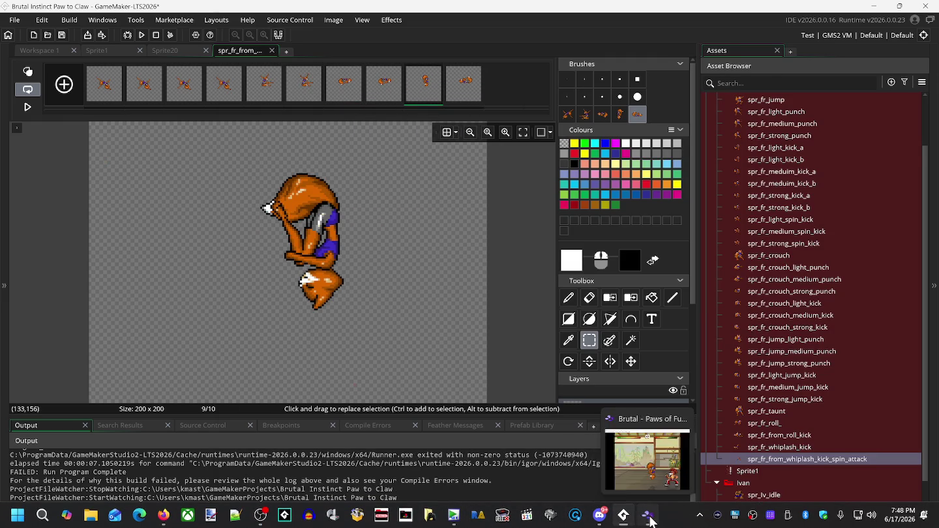
click(646, 514)
key(BackSpace)
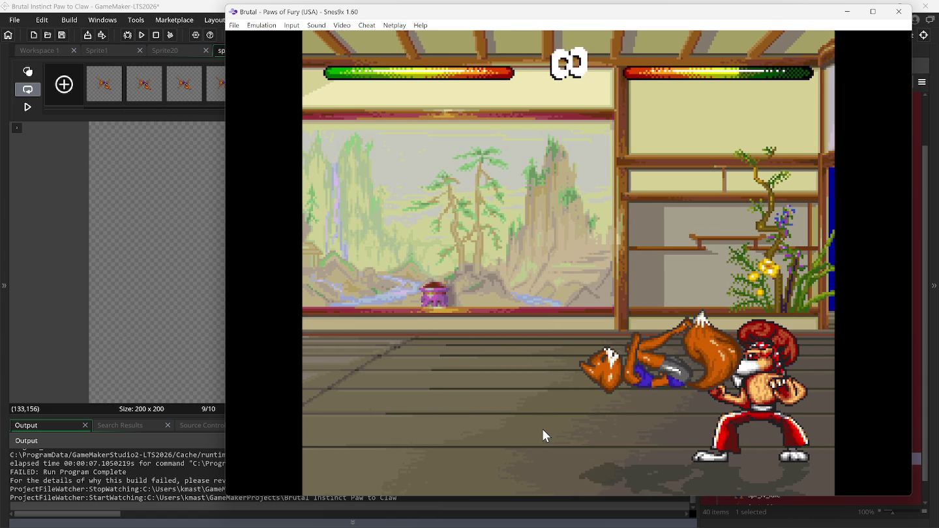
Move the Snes9x window down out of the way and open frame 13's actions in GameMaker.
mouse_move(404, 18)
mouse_down()
mouse_move(453, 174)
mouse_move(401, 149)
mouse_up()
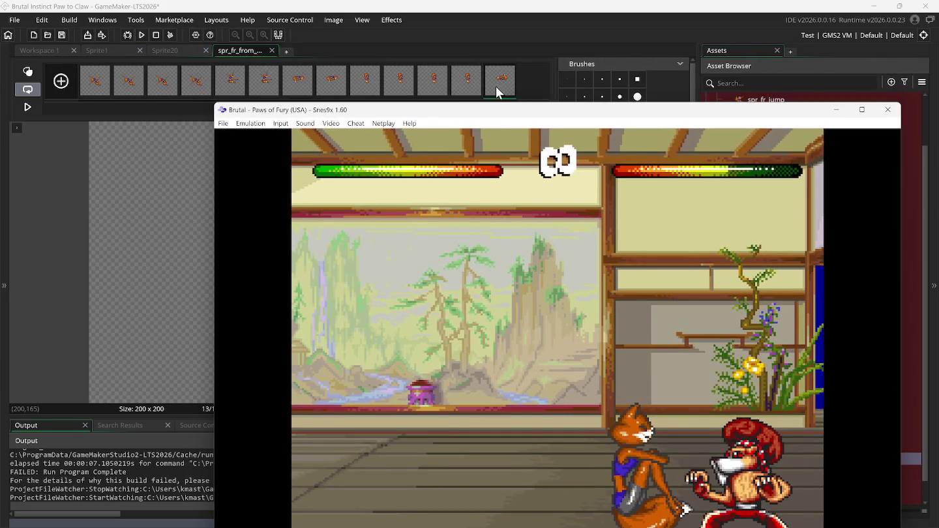
right_click(496, 86)
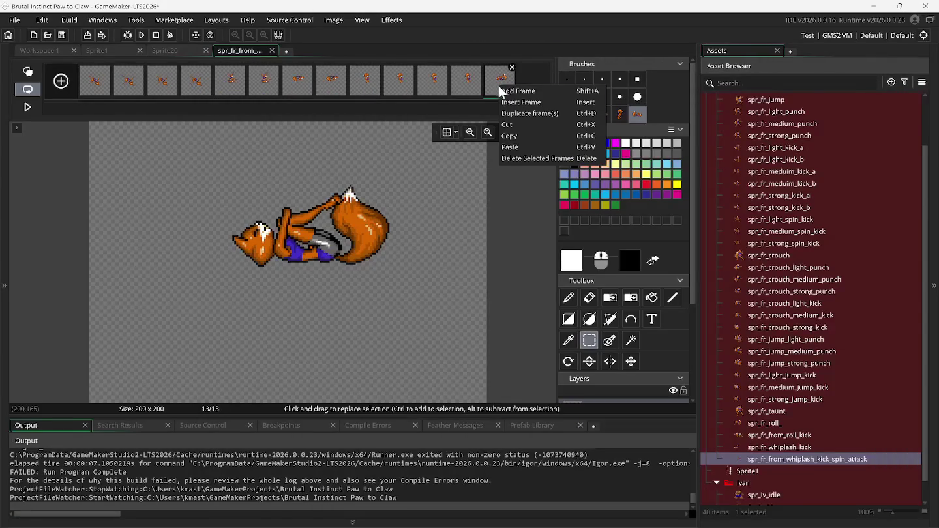
Duplicate lying-fox frame 13 for 14 frames, then bring Snes9x forward and move it lower.
click(524, 113)
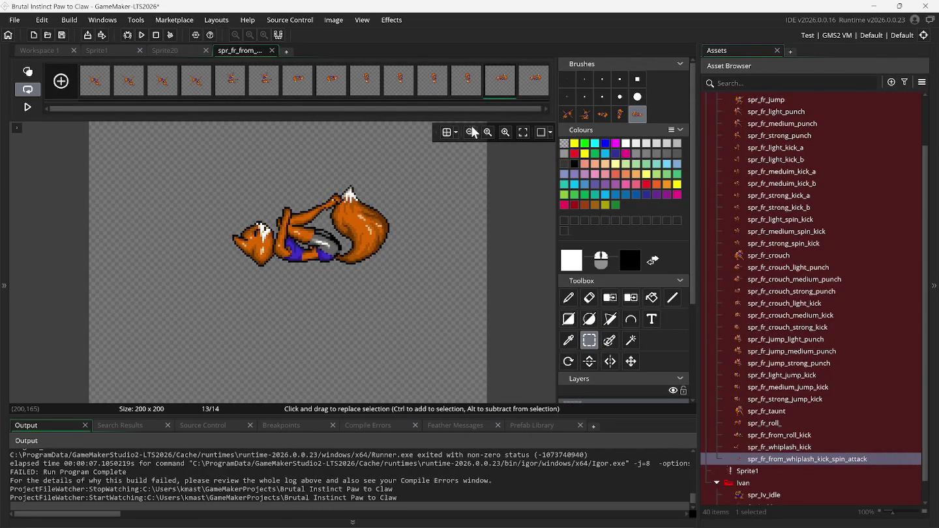
drag(469, 109, 495, 110)
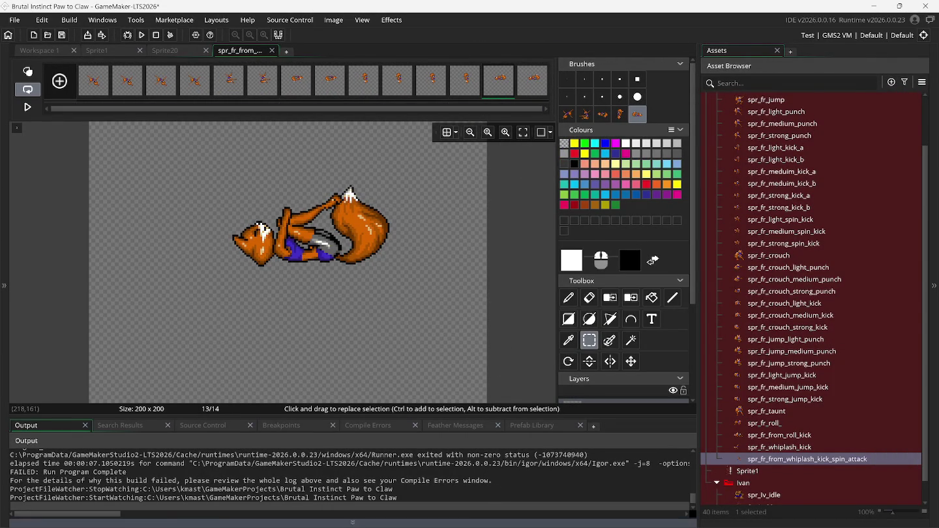
click(648, 521)
mouse_move(508, 116)
mouse_down()
mouse_move(440, 188)
mouse_move(440, 216)
mouse_move(459, 143)
mouse_up()
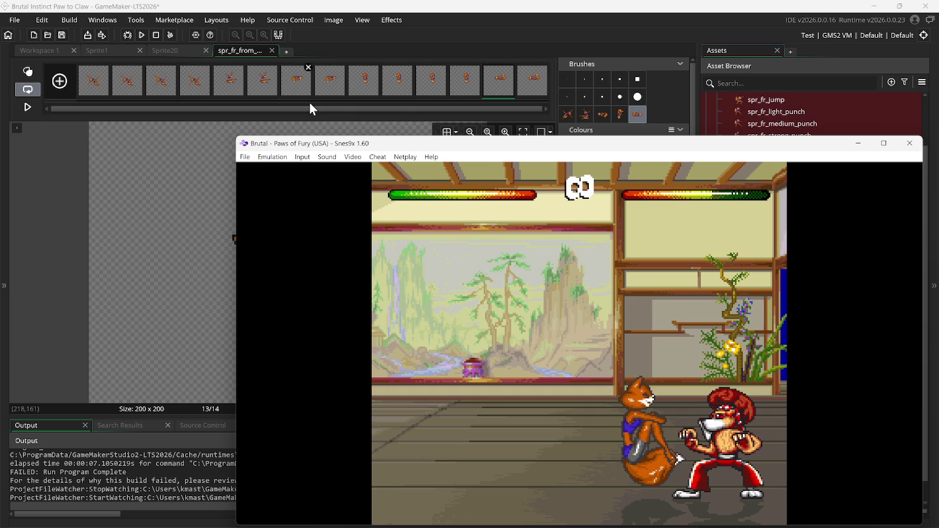
Delete an old custom brush and turn Sprite1's crouching fox pose into a new brush.
click(569, 116)
key(Delete)
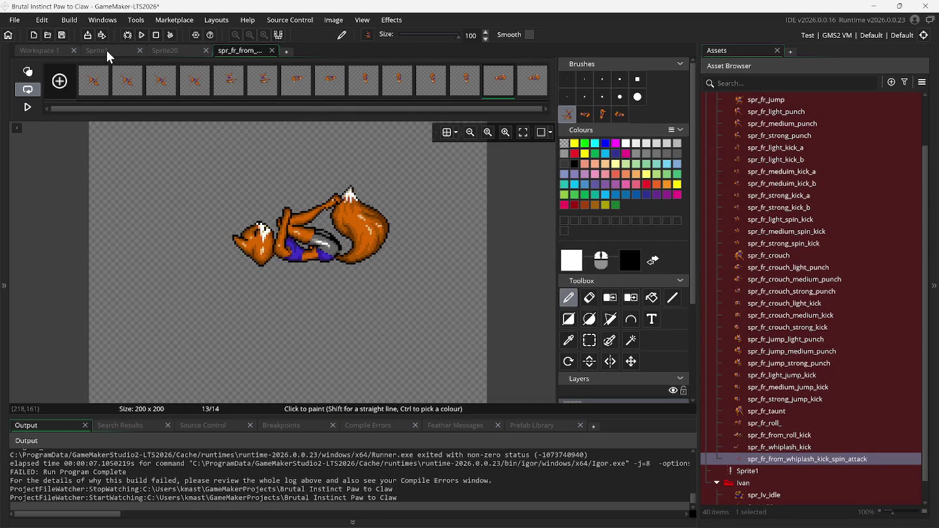
click(106, 50)
click(588, 340)
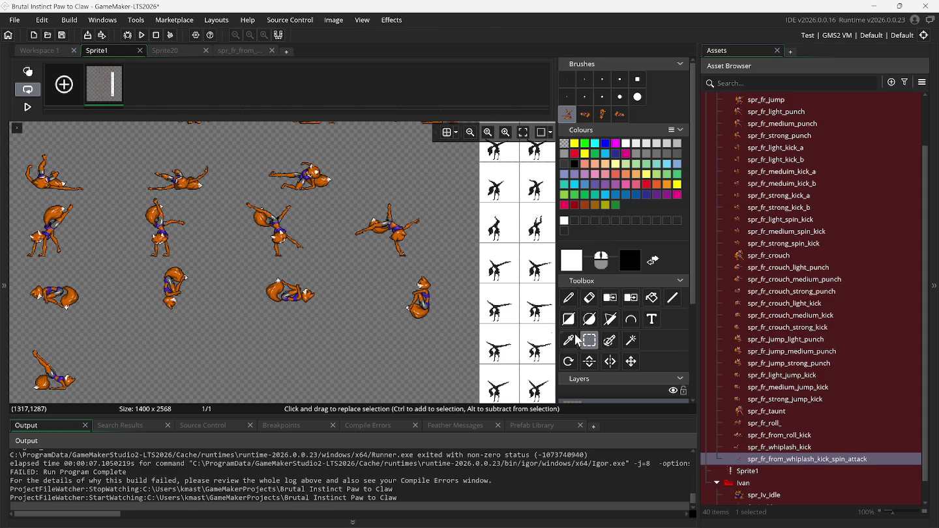
mouse_move(392, 268)
mouse_down()
mouse_move(461, 328)
mouse_move(450, 328)
mouse_up()
key(ctrl+b)
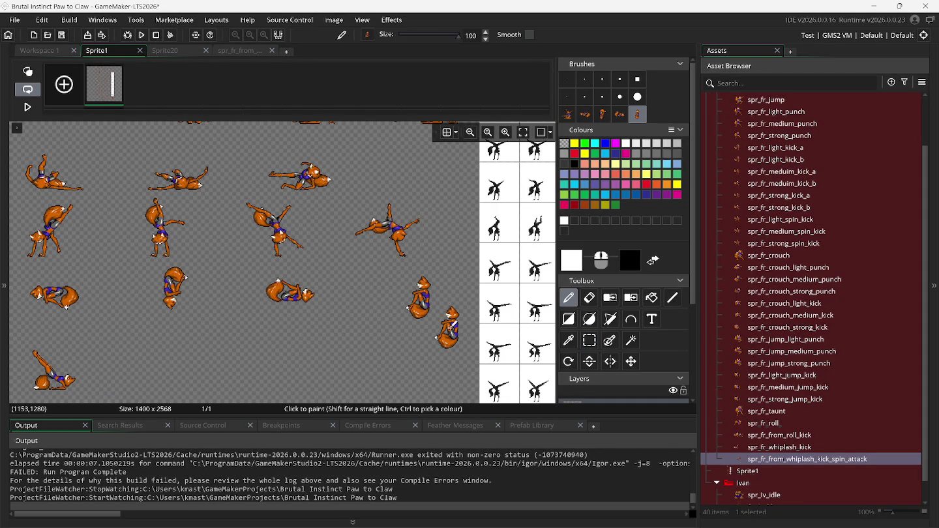
click(233, 51)
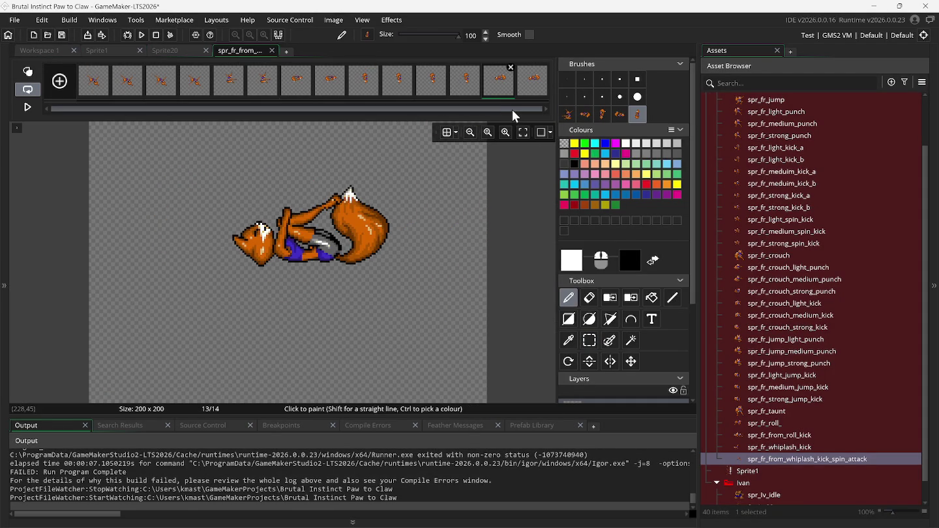
Add frame 15 and stamp the crouching fox brush on it, aligned using onion skin.
click(532, 90)
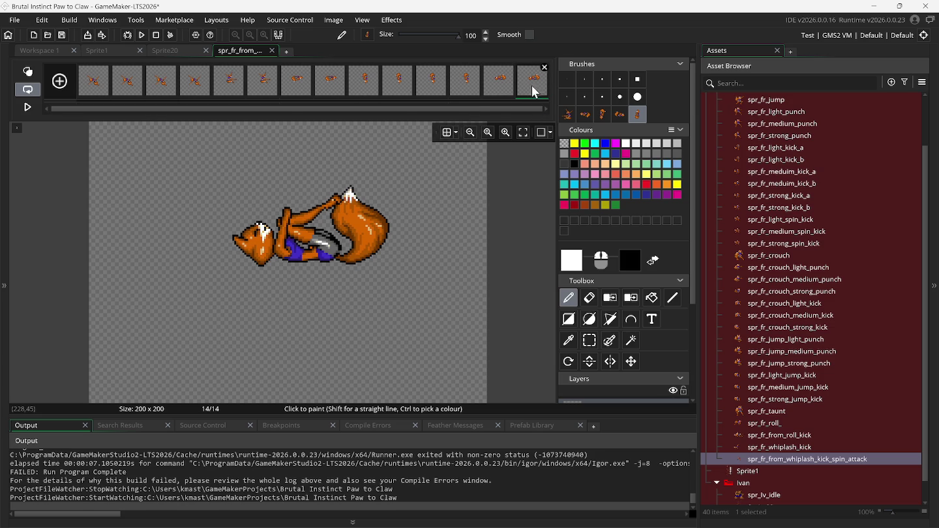
click(63, 88)
drag(365, 111, 456, 109)
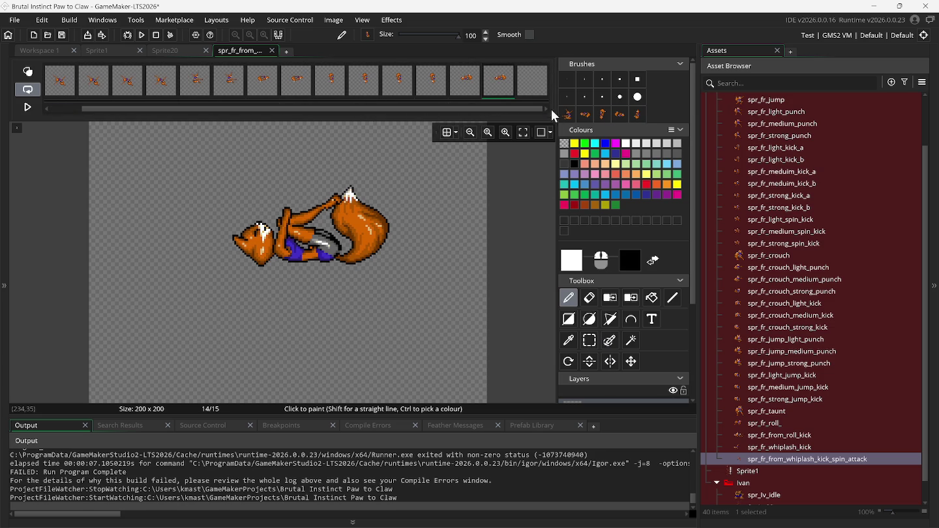
click(536, 83)
click(27, 72)
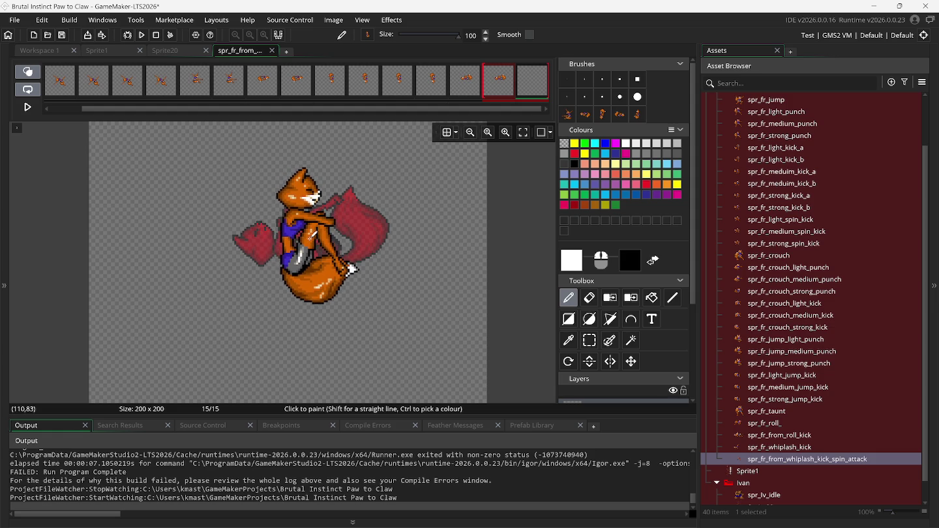
click(318, 235)
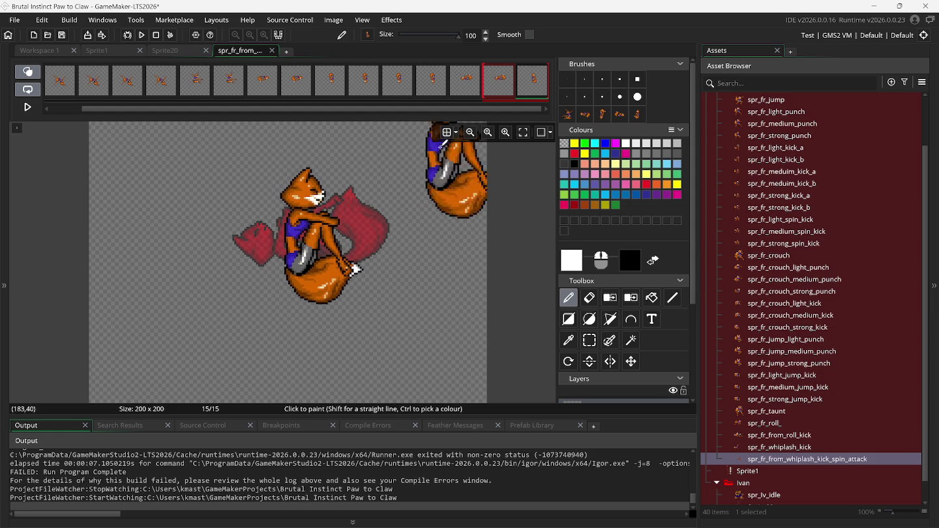
click(27, 72)
click(493, 85)
click(528, 92)
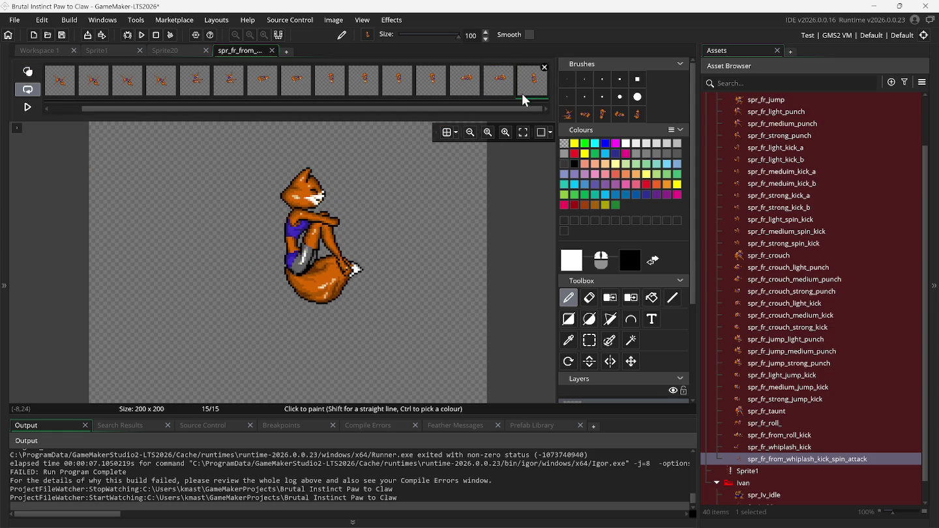
click(648, 519)
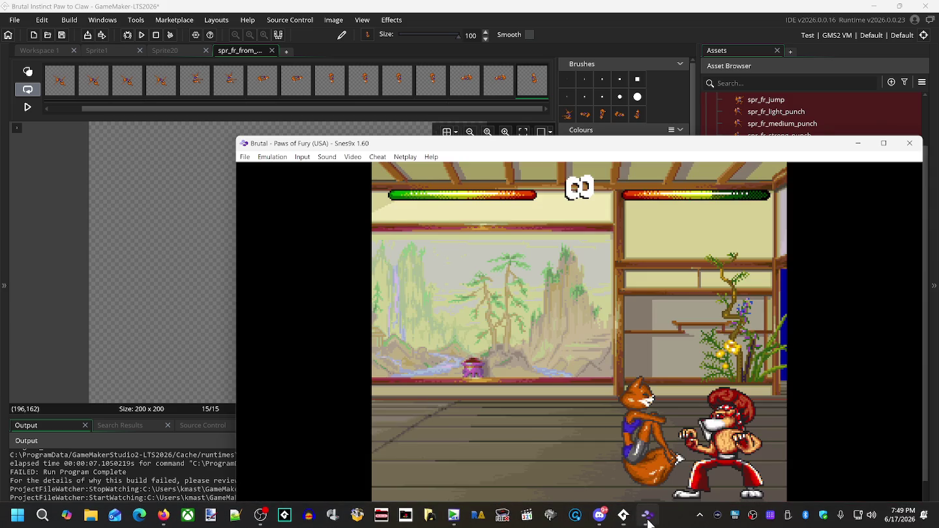
Rewind Snes9x, duplicate the crouching fox frame as frame 16, then rewind the game again.
key(BackSpace)
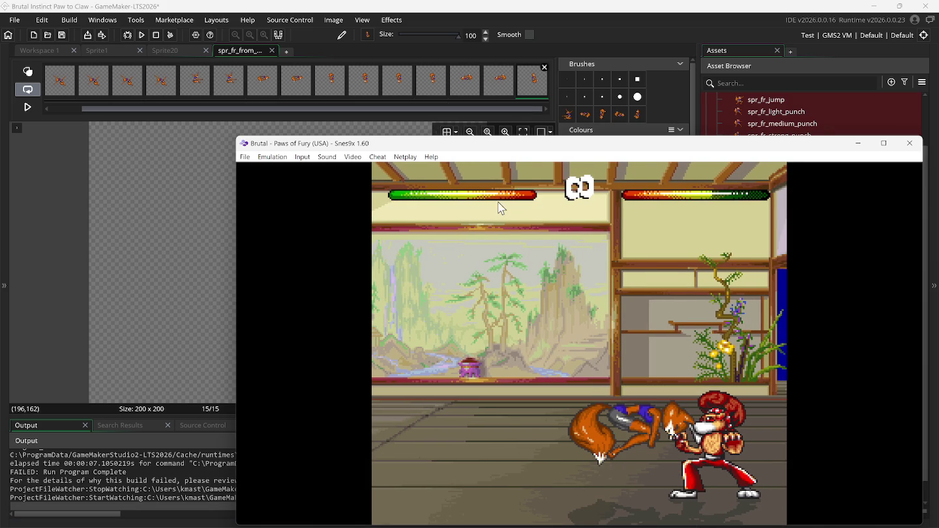
right_click(529, 81)
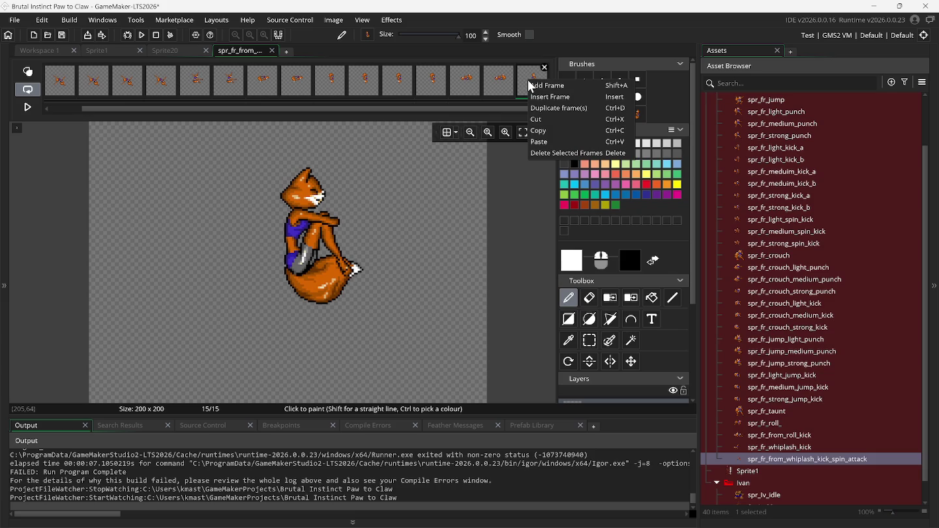
click(545, 110)
drag(489, 109, 516, 108)
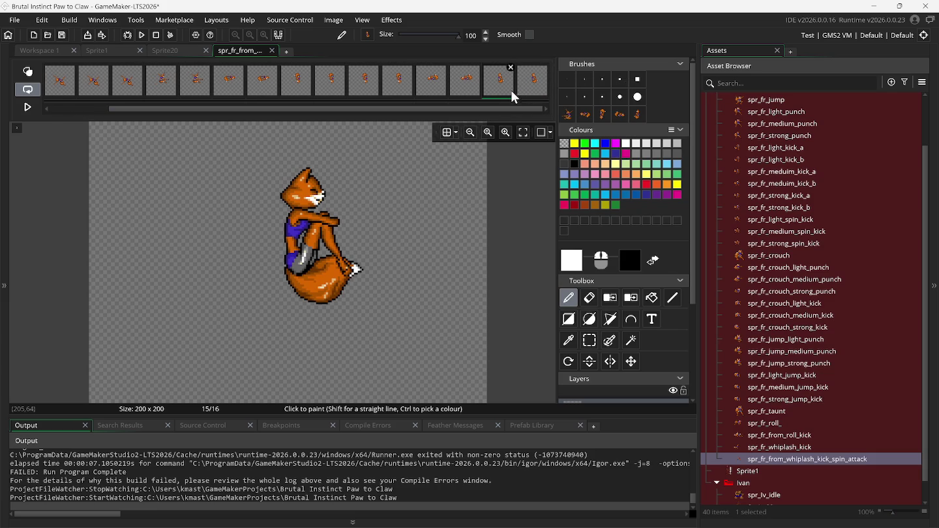
click(531, 90)
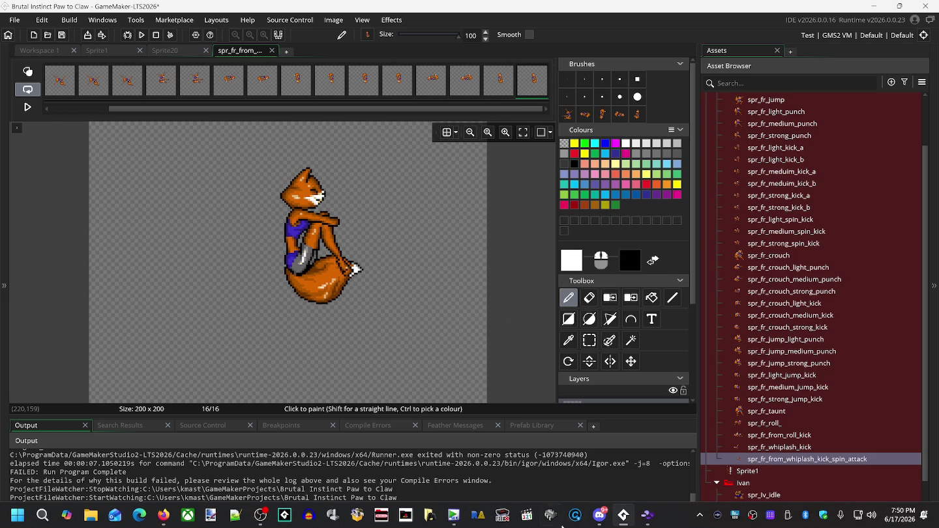
click(641, 517)
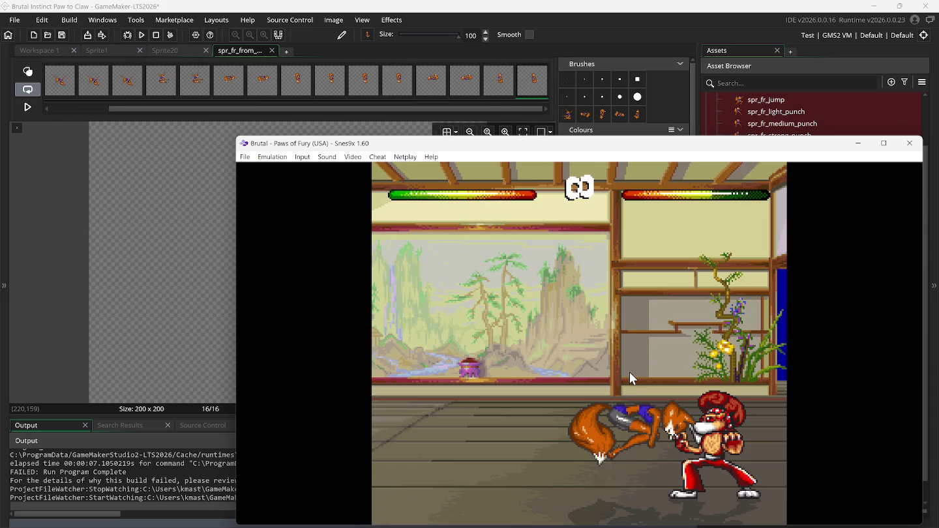
key(BackSpace)
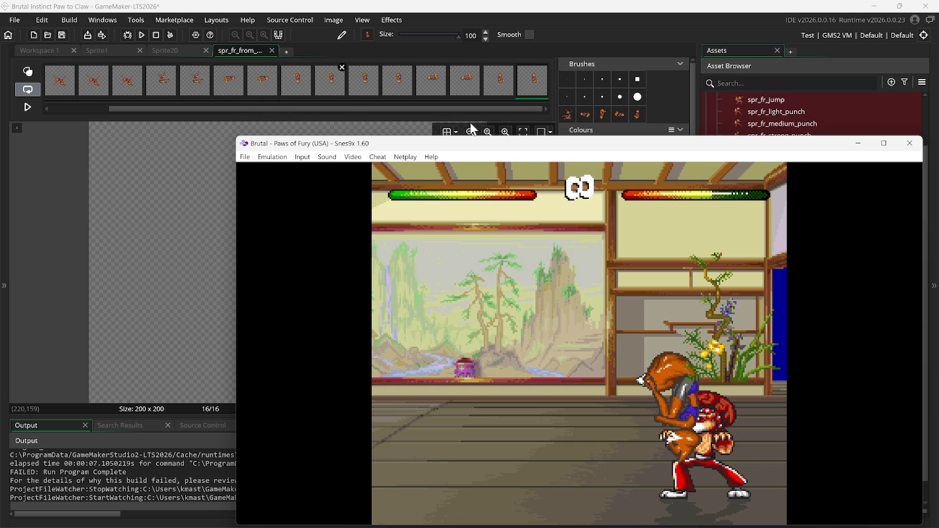
Duplicate curled-up fox frame 8 and the last crouching frame, then select frame 18.
right_click(259, 84)
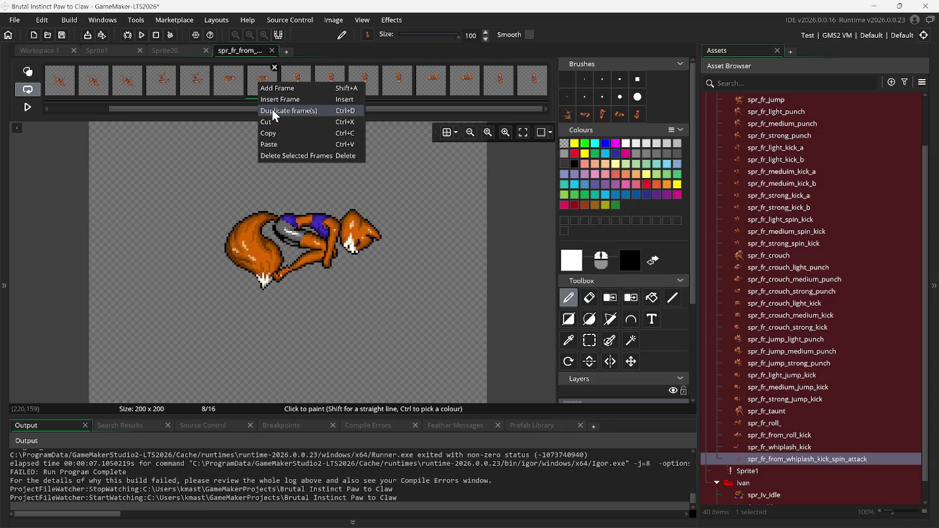
click(272, 108)
right_click(537, 84)
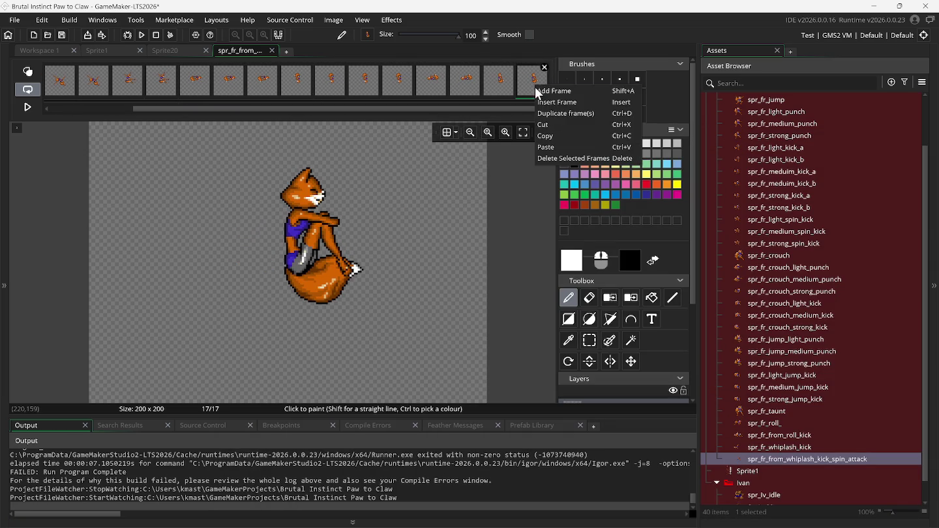
click(558, 145)
drag(513, 107, 538, 109)
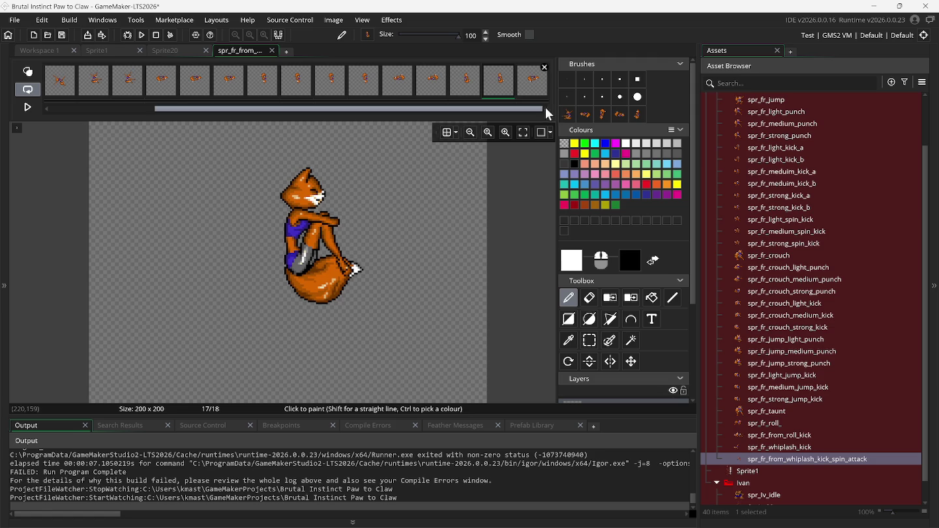
click(531, 85)
Add three more copies of frame 18 to reach 21 frames, selecting frame 21.
right_click(531, 87)
click(537, 108)
right_click(527, 86)
click(535, 102)
right_click(531, 84)
click(537, 100)
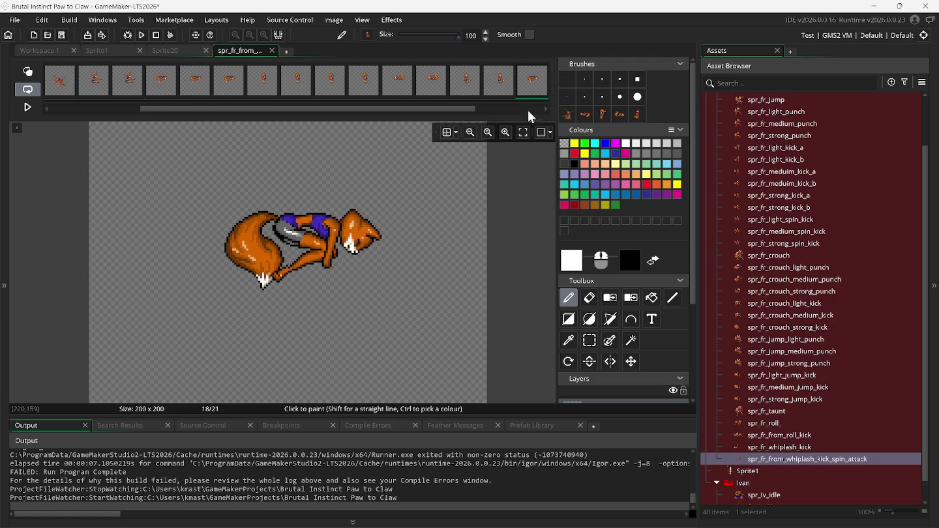
scroll(442, 108, down, 3)
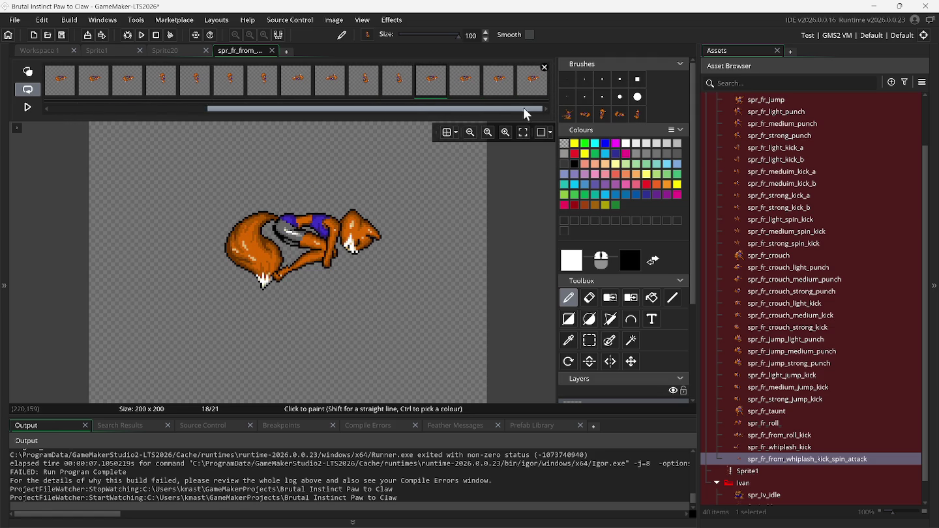
click(531, 84)
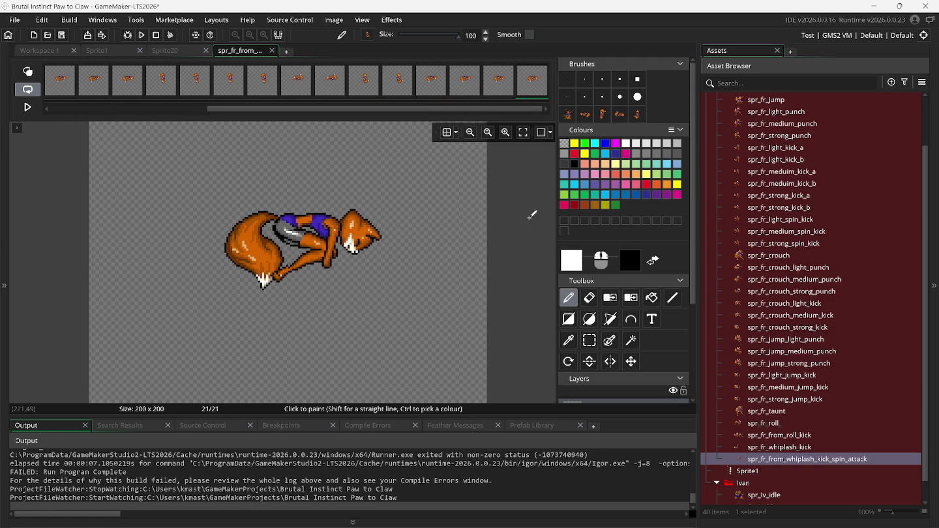
click(643, 513)
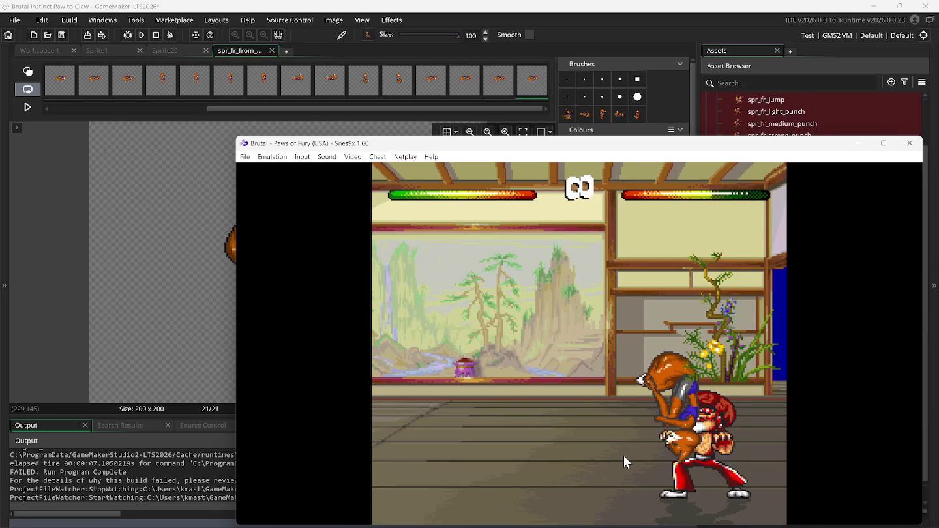
Rewind Snes9x four times to replay the spin attack, then select sprite frame 13.
key(BackSpace)
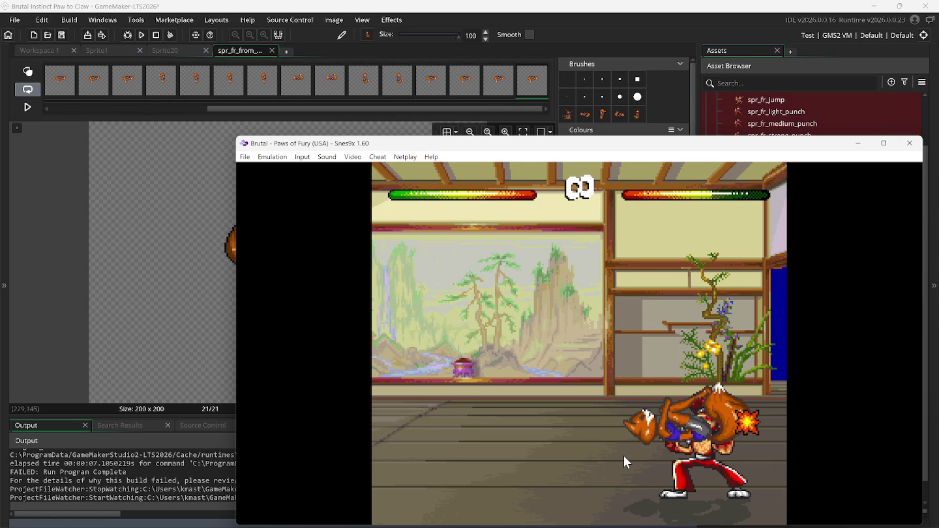
key(BackSpace)
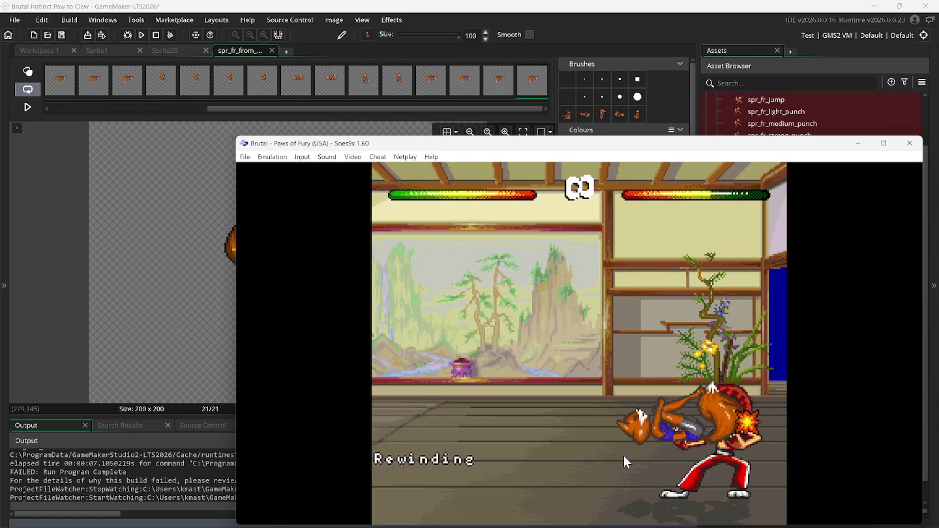
key(BackSpace)
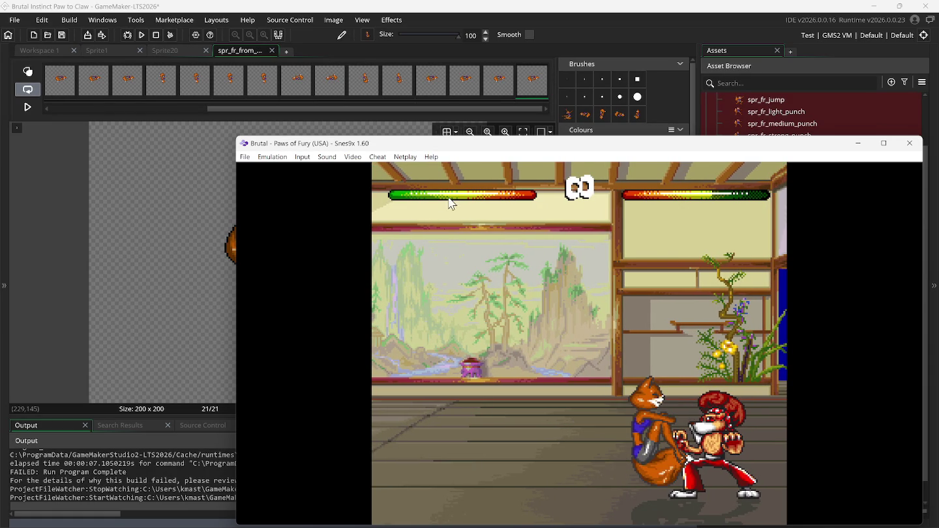
key(BackSpace)
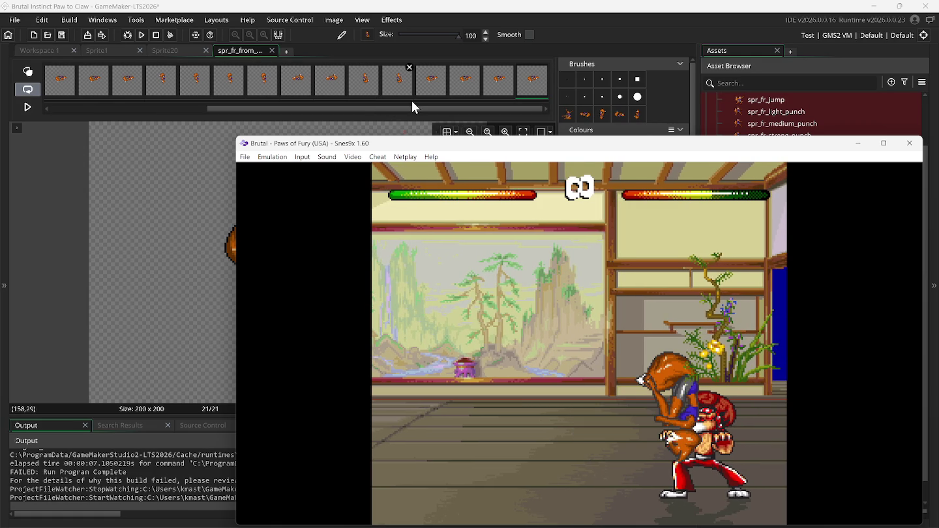
mouse_move(428, 89)
click(257, 84)
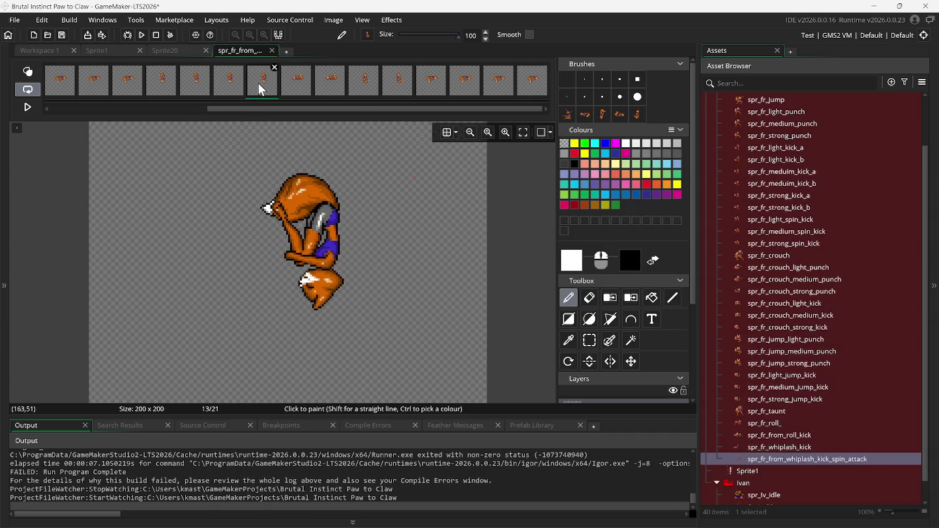
Copy curled frame 13 to the end of the sprite and compare with the rewound game.
right_click(258, 83)
click(283, 132)
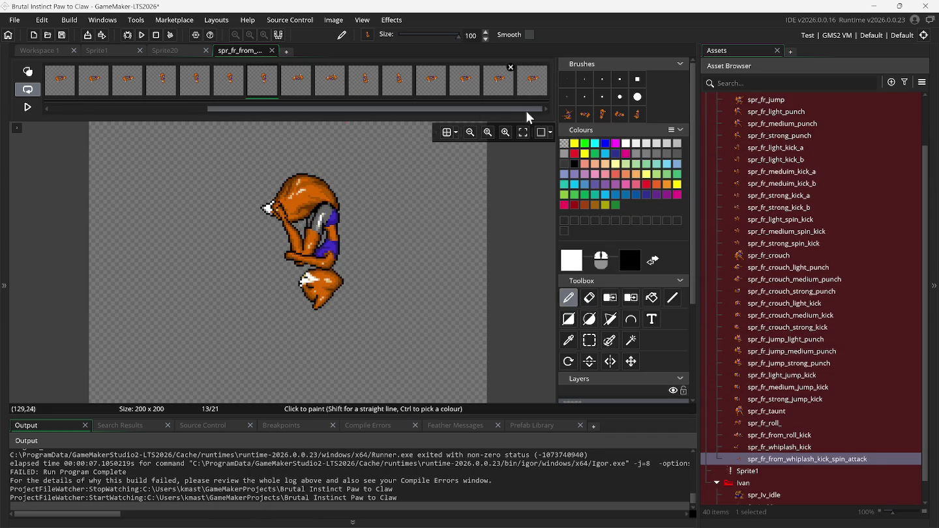
right_click(532, 85)
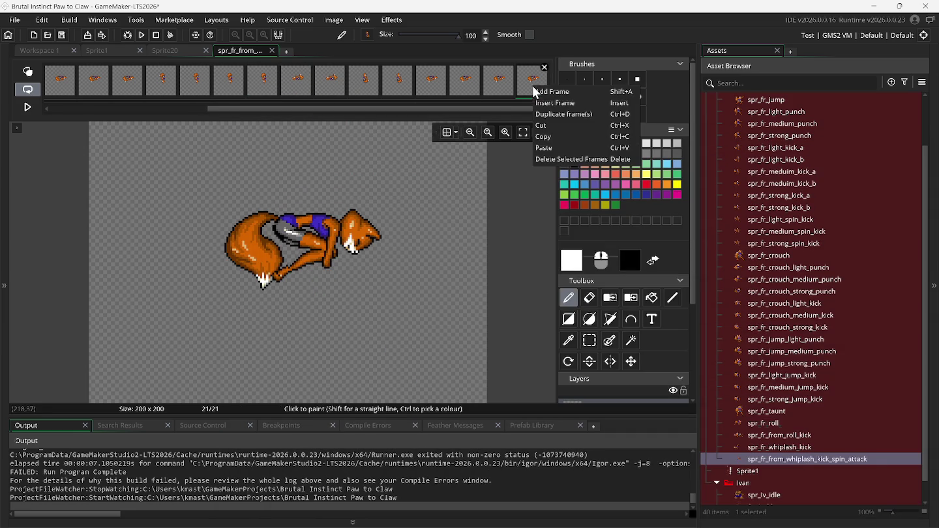
click(552, 150)
drag(496, 108, 541, 107)
click(533, 85)
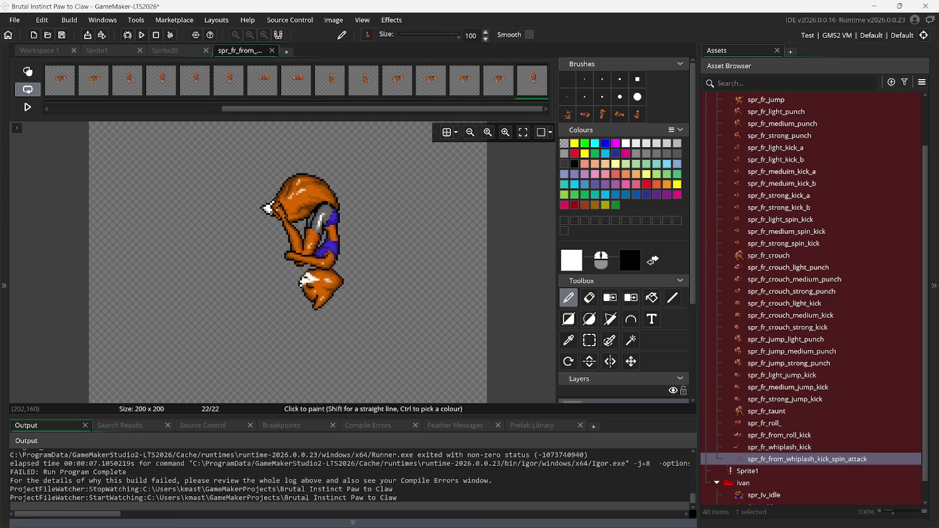
click(647, 519)
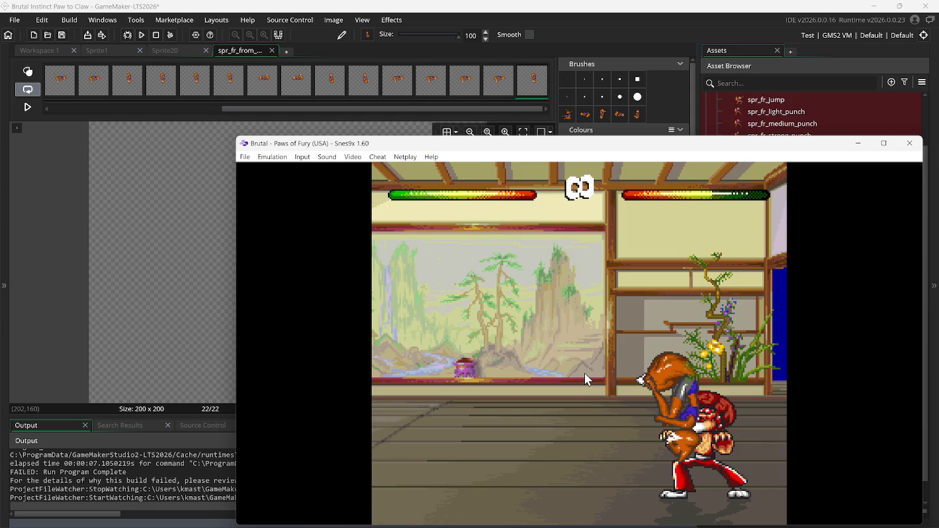
key(BackSpace)
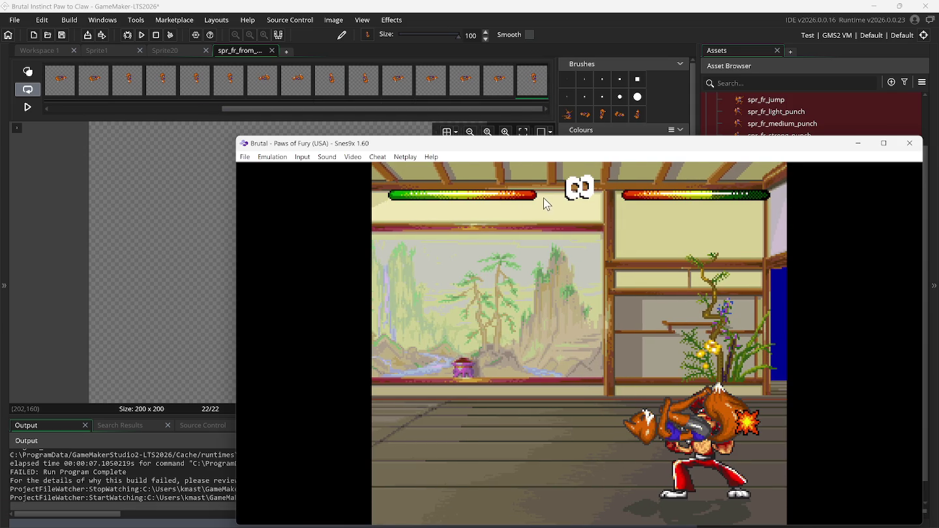
Duplicate the last frame, paste a copy of frame 14 at the end, and recheck the game.
right_click(530, 87)
click(535, 110)
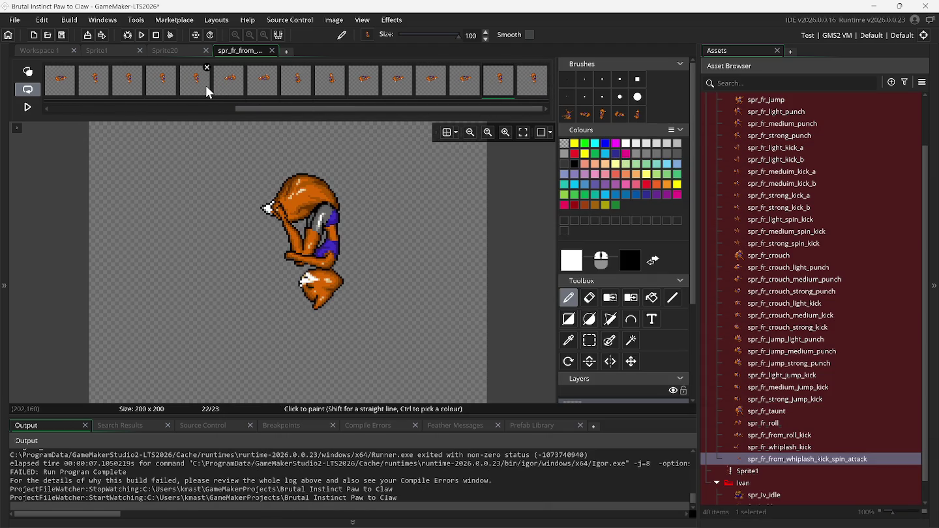
click(225, 85)
right_click(226, 85)
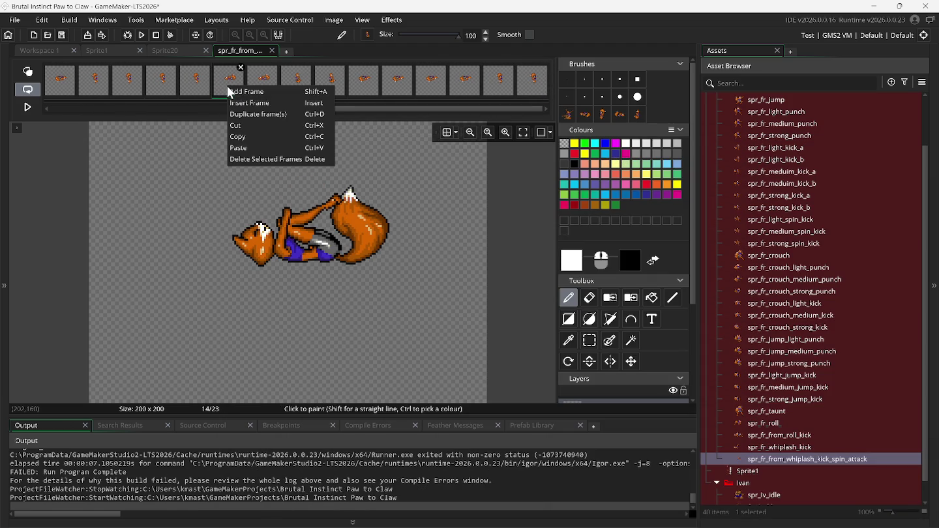
key(Escape)
click(532, 82)
right_click(534, 83)
click(557, 144)
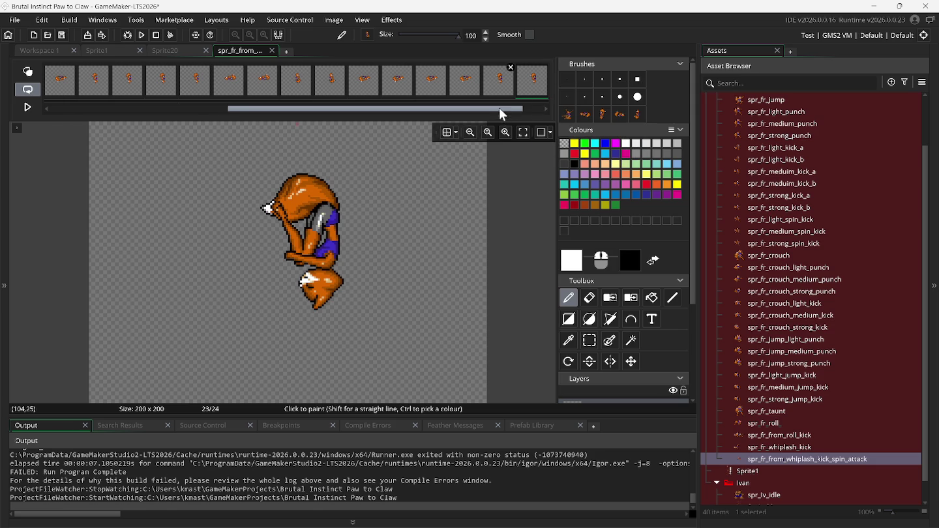
click(542, 95)
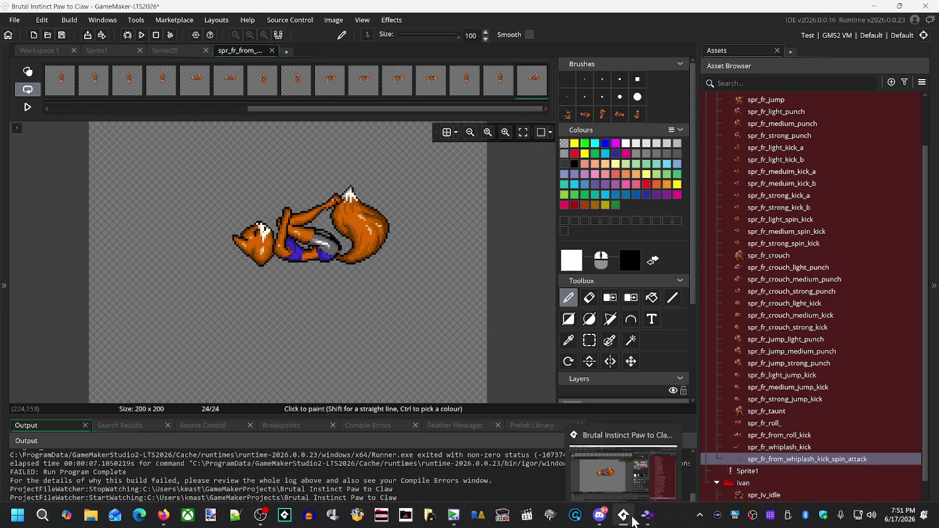
click(638, 519)
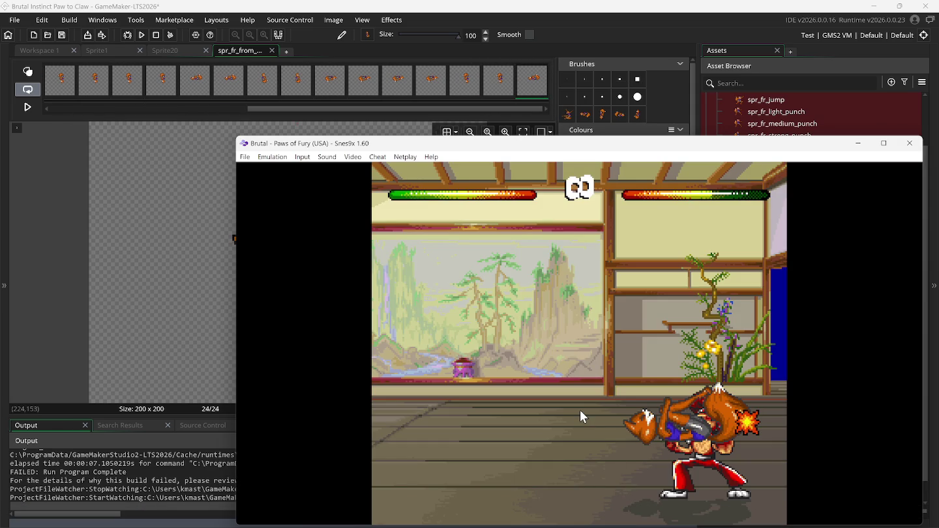
key(BackSpace)
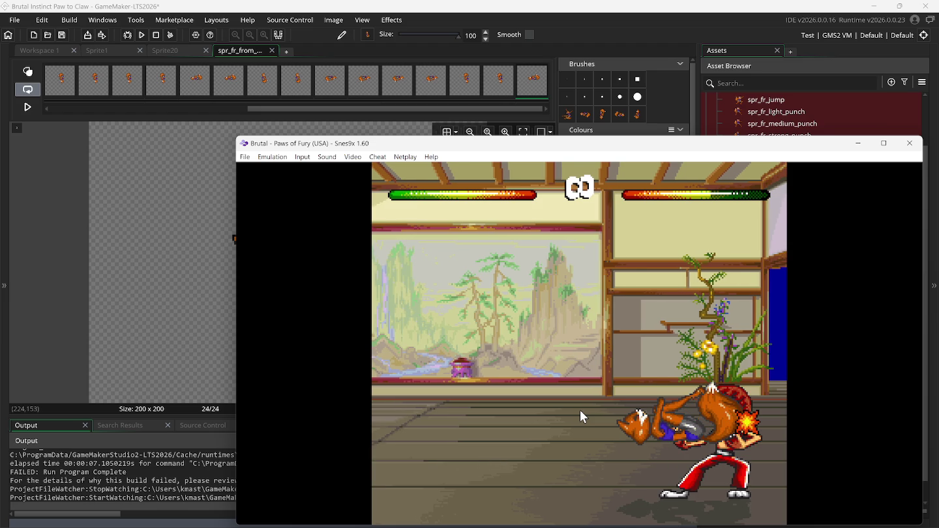
Duplicate the last frame again and replay the attack ending in Snes9x twice.
right_click(527, 84)
click(542, 112)
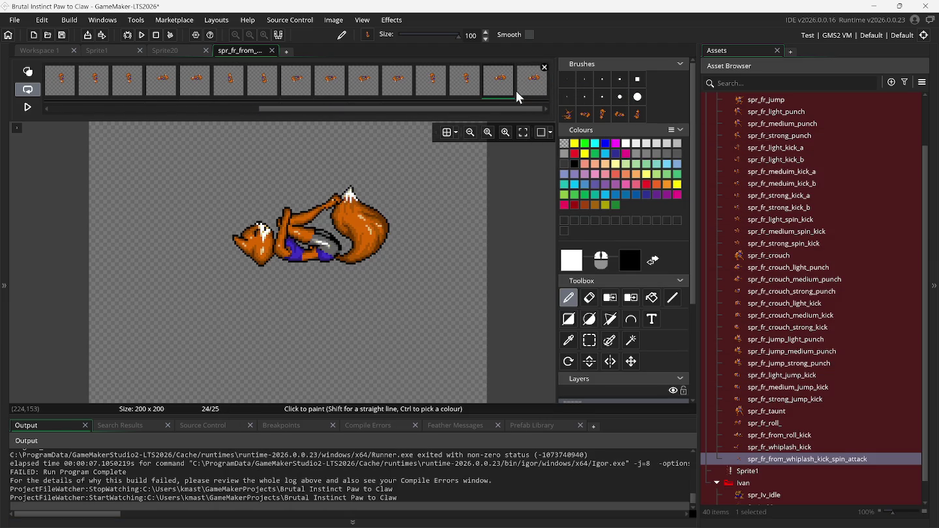
click(530, 88)
mouse_move(673, 522)
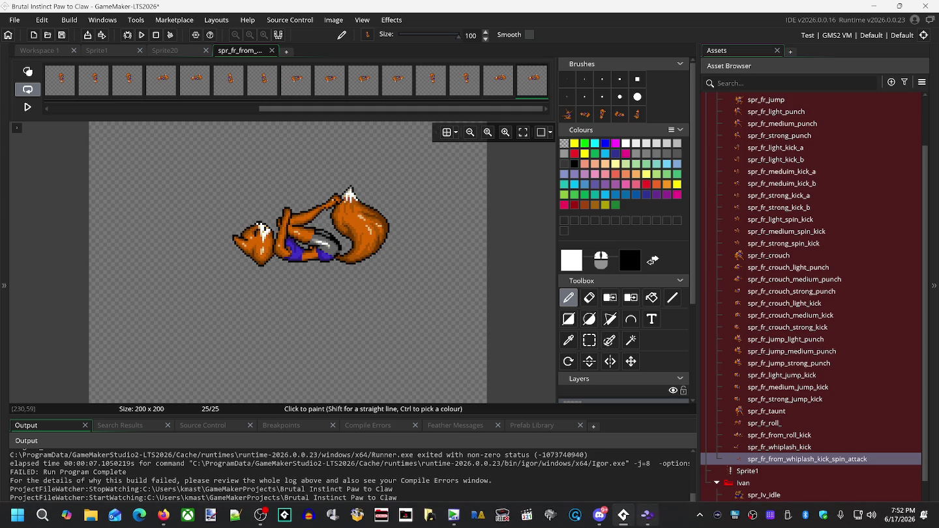
click(647, 515)
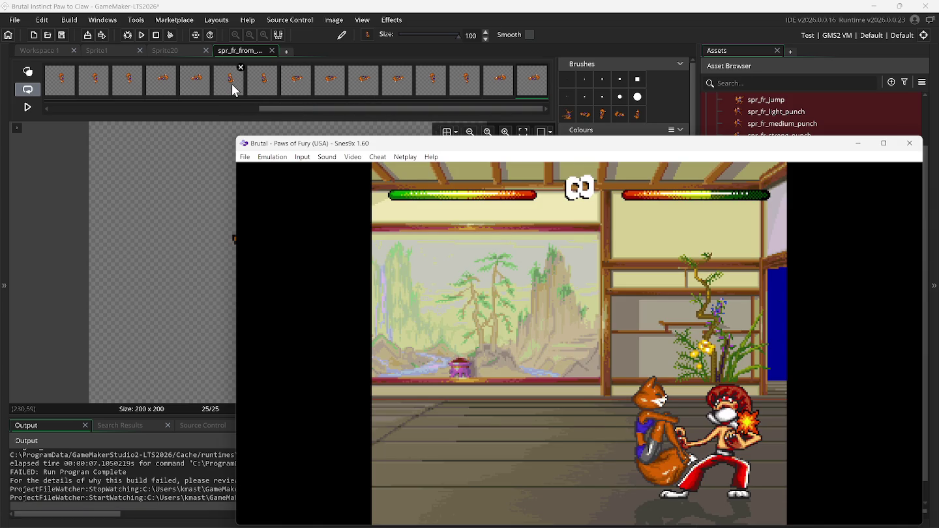
key(BackSpace)
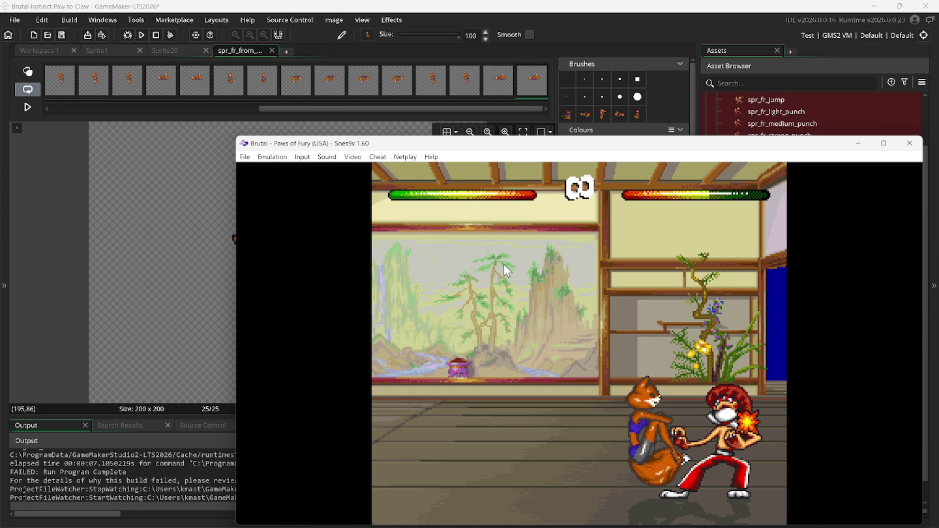
key(BackSpace)
Paste crouched frame 16 at the end and duplicate it three times, reaching 29 frames.
click(227, 85)
right_click(226, 86)
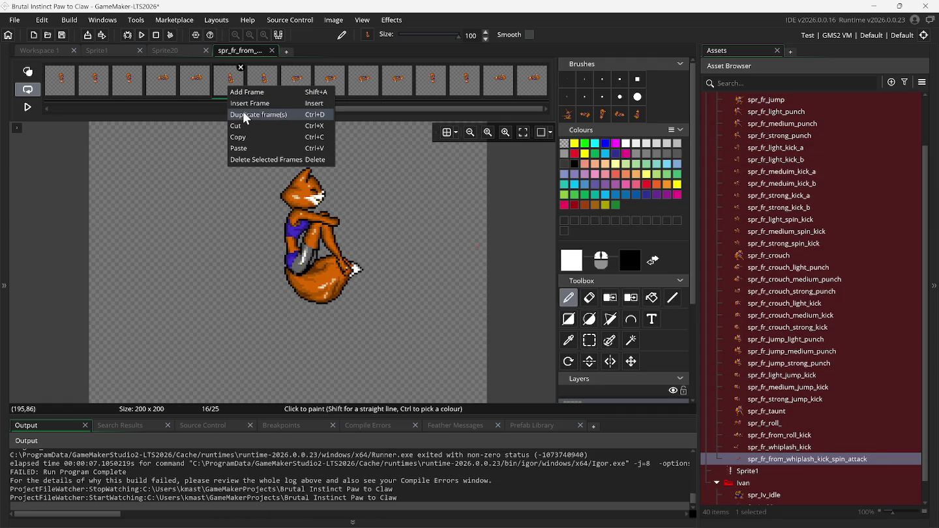
click(532, 84)
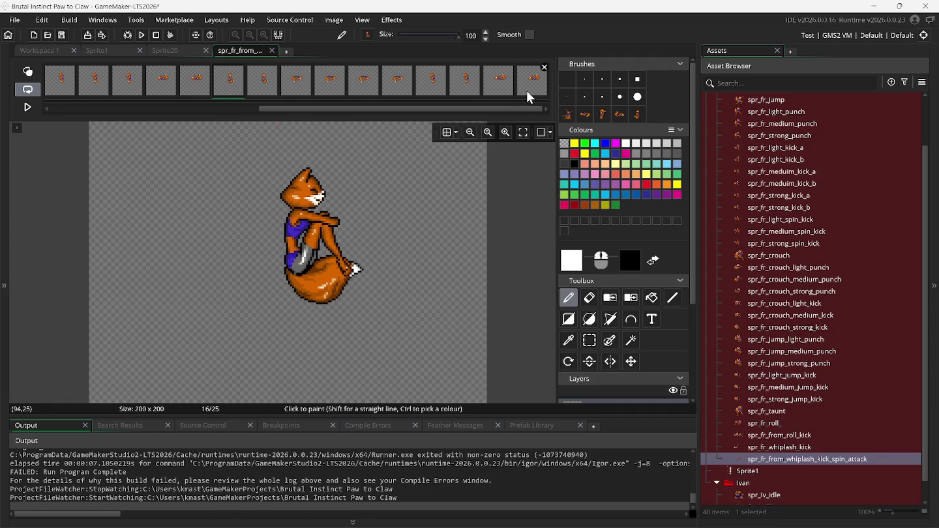
right_click(536, 87)
click(565, 154)
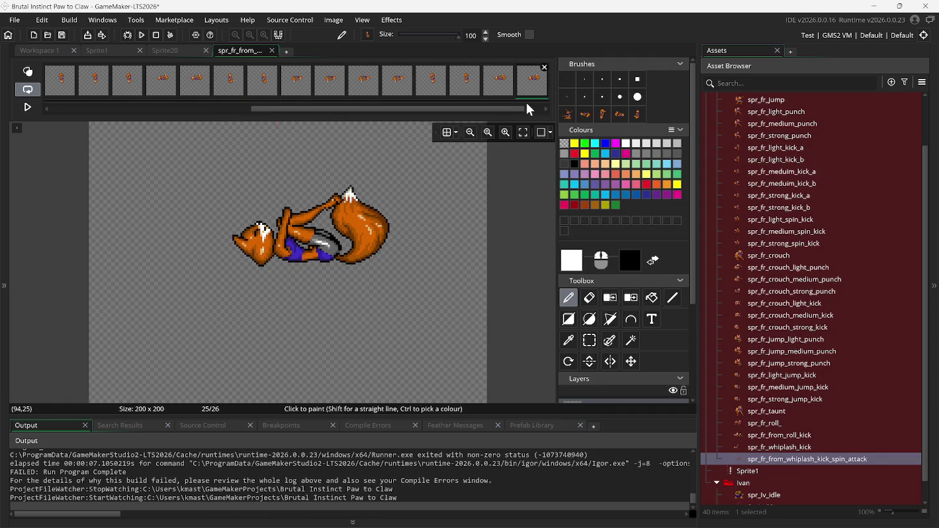
drag(525, 108, 540, 108)
right_click(542, 88)
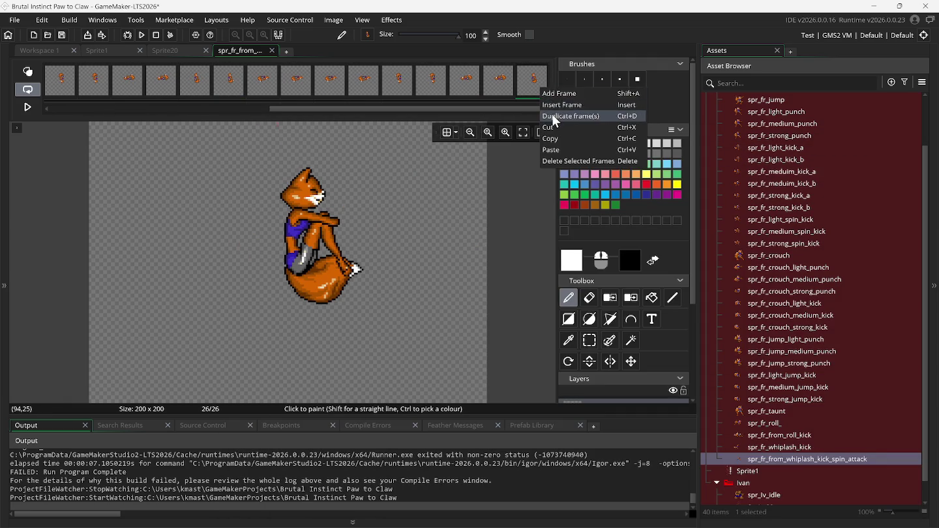
click(554, 117)
right_click(532, 91)
click(543, 114)
right_click(536, 95)
click(548, 116)
drag(509, 108, 536, 108)
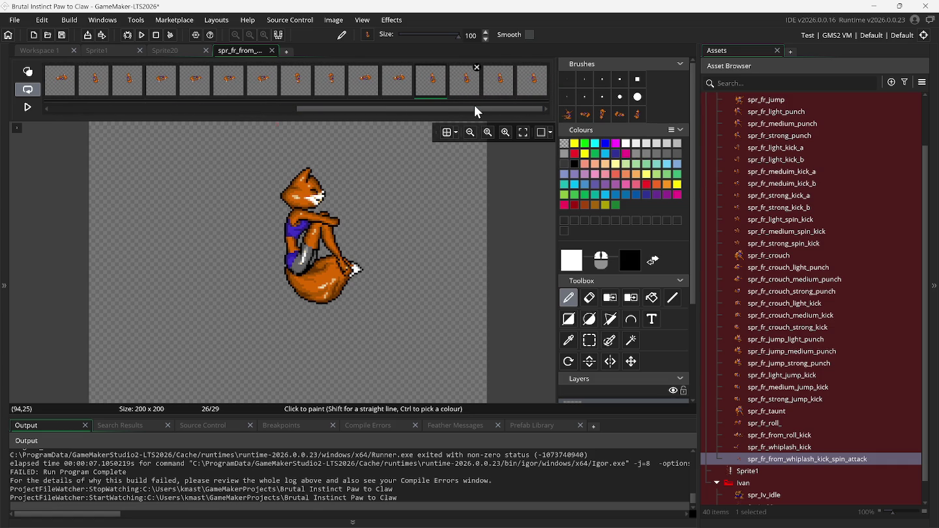
click(116, 51)
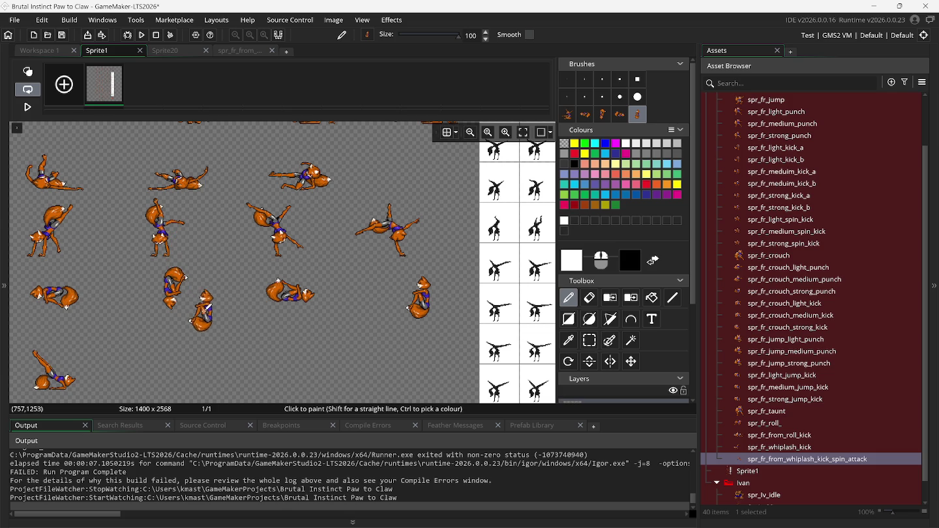
Find the standing fox stance on the Sprite1 sheet and make it a custom brush.
scroll(208, 313, left, 5)
scroll(208, 313, left, 3)
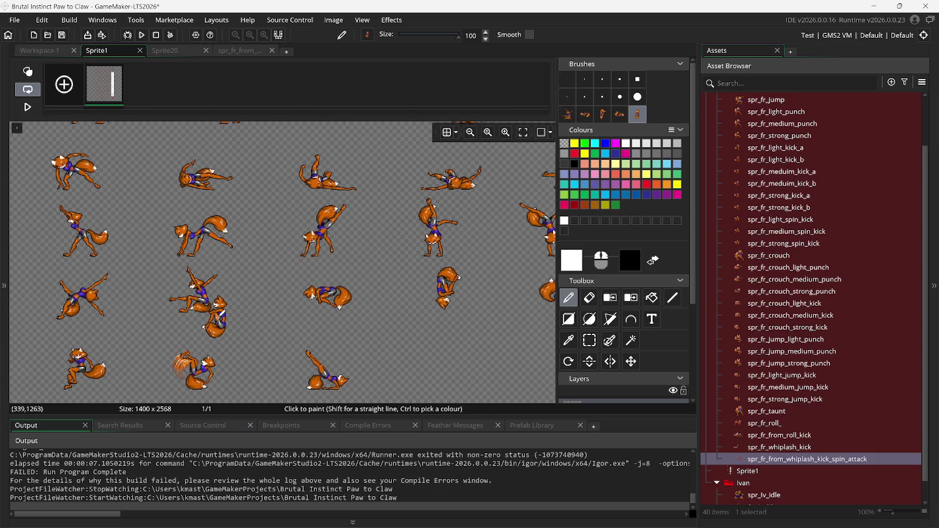
scroll(208, 313, up, 4)
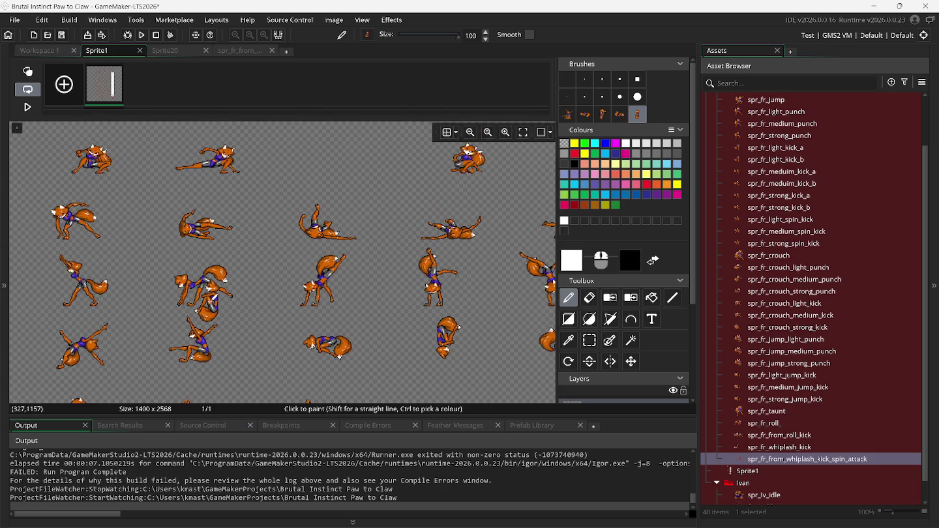
scroll(207, 313, up, 2)
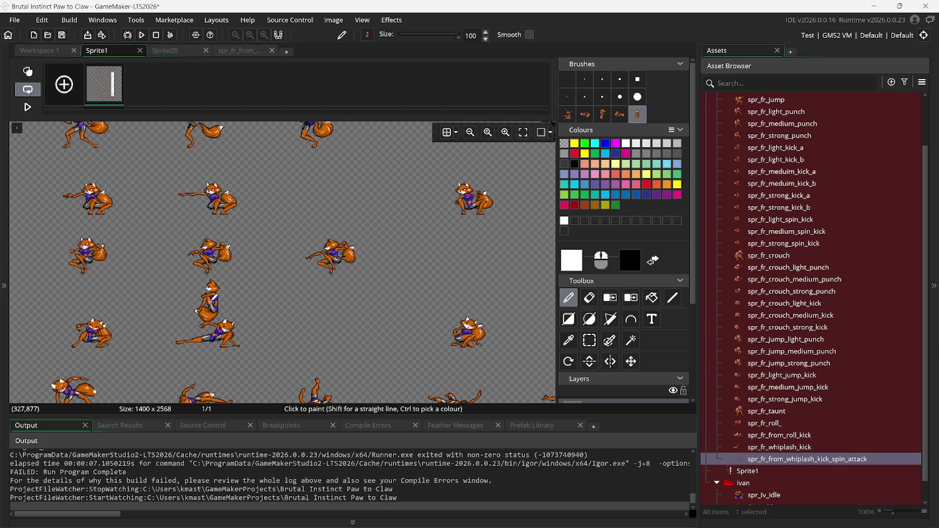
mouse_move(209, 306)
mouse_down()
mouse_move(310, 300)
mouse_move(410, 270)
mouse_move(358, 290)
mouse_up()
scroll(411, 270, right, 4)
scroll(372, 282, left, 4)
scroll(360, 289, up, 3)
click(590, 343)
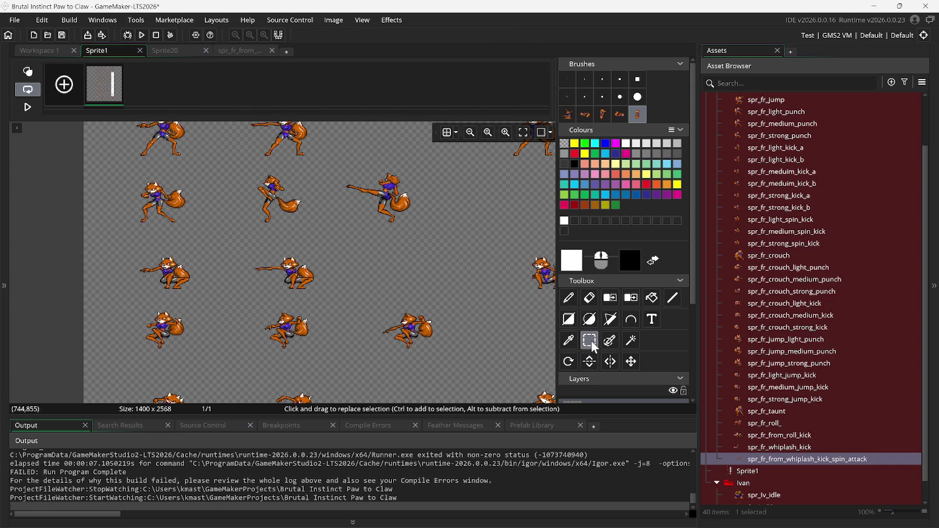
drag(126, 171, 195, 234)
key(p)
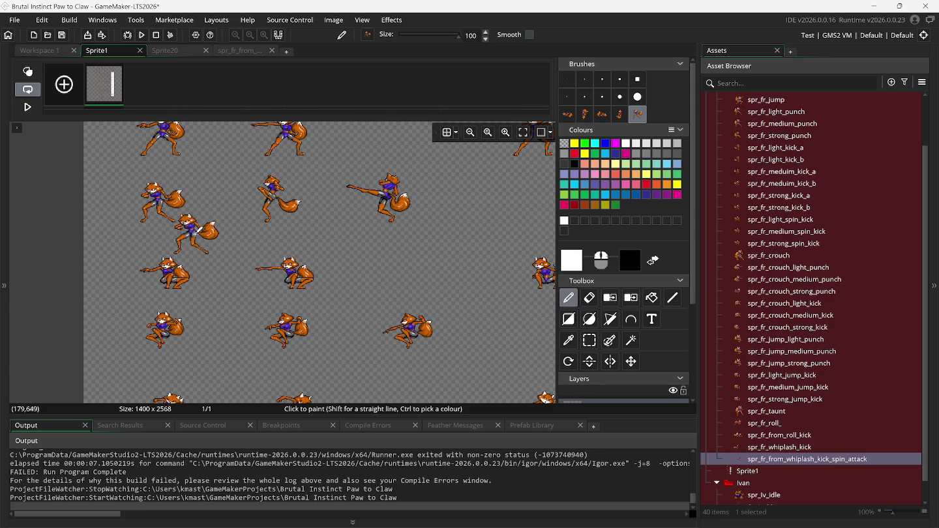
click(237, 51)
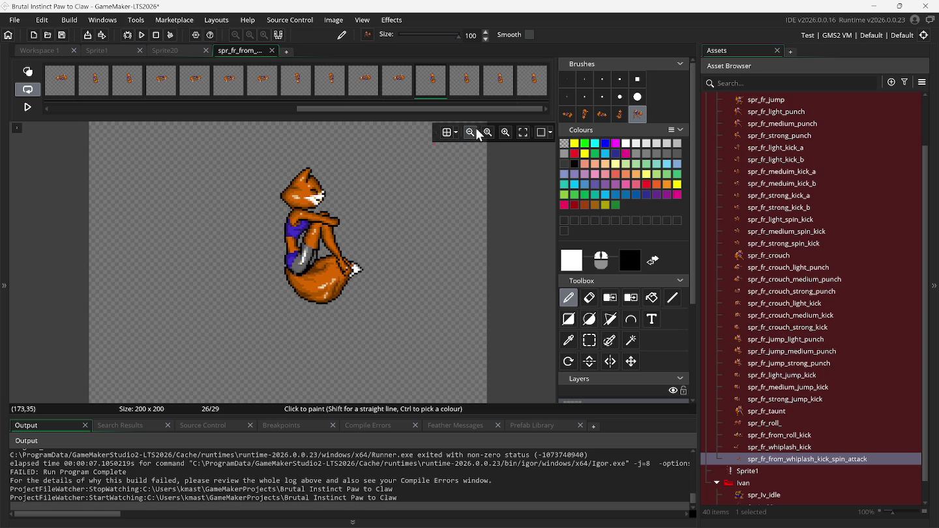
Insert a 30th frame after the last one and paste the standing stance image into it.
click(27, 72)
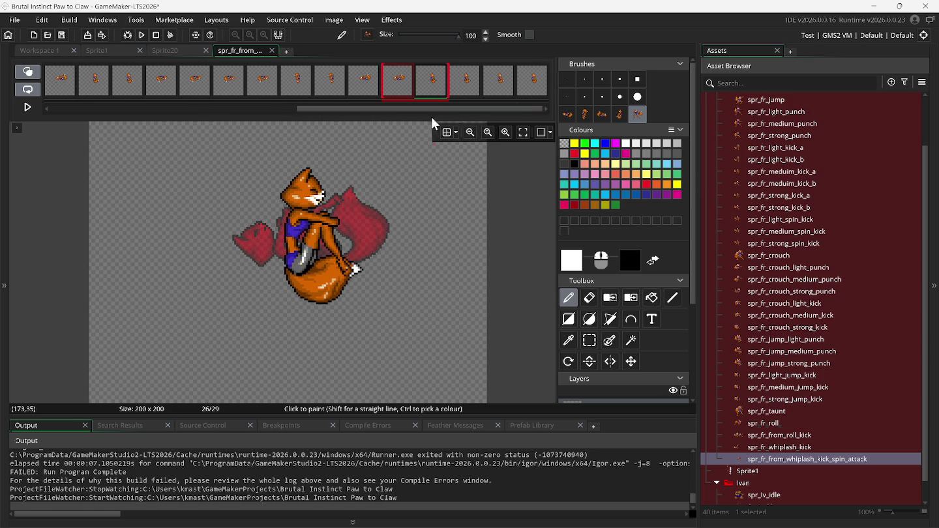
click(27, 71)
mouse_move(306, 108)
mouse_down()
mouse_move(73, 106)
mouse_move(363, 106)
mouse_up()
click(528, 90)
right_click(528, 90)
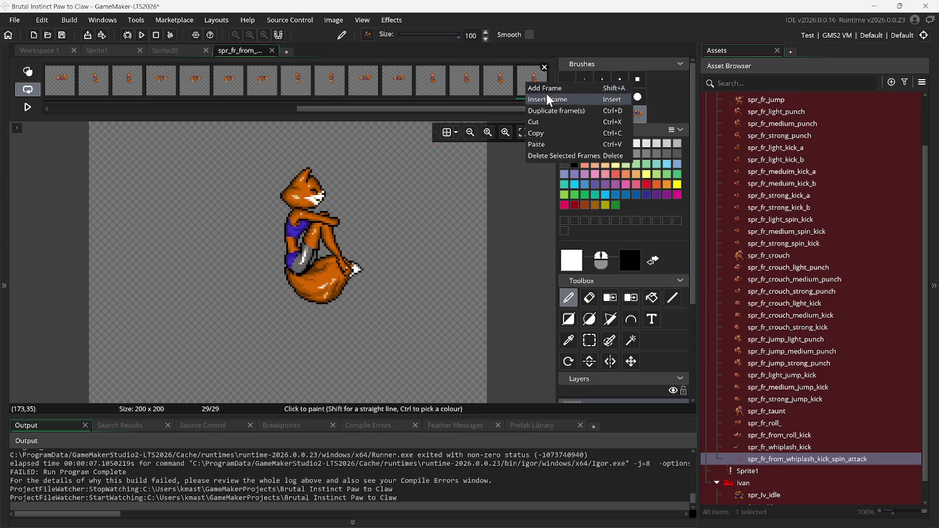
click(540, 98)
click(522, 90)
key(ctrl+v)
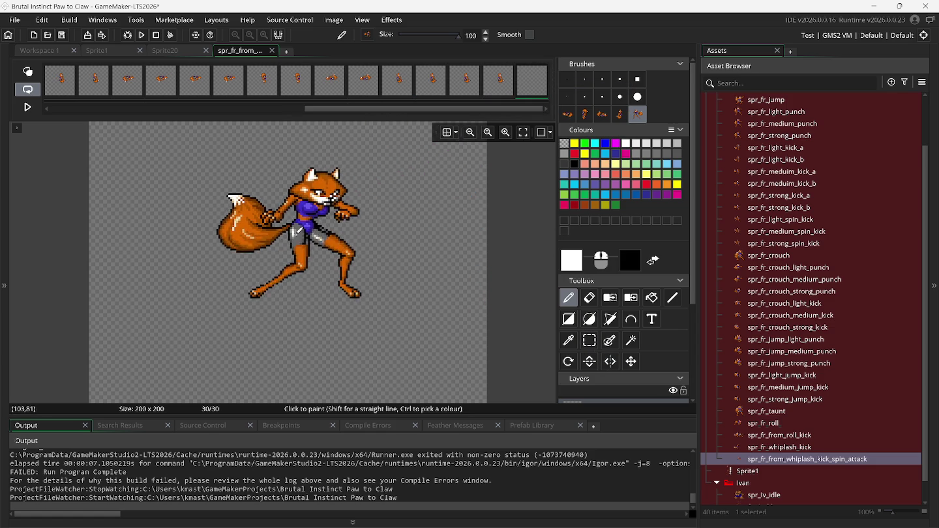
click(28, 71)
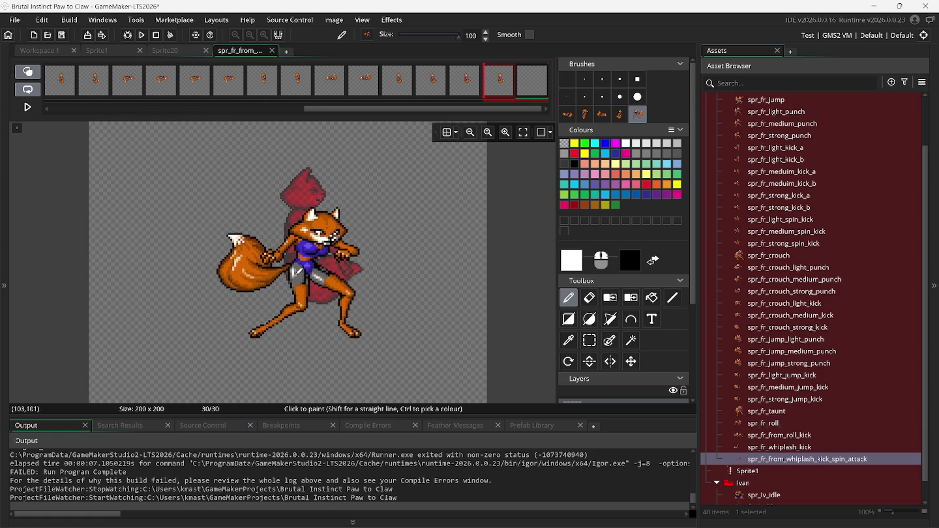
Stamp the standing fox onto frame 30, compare with frame 29, and undo an extra paste.
click(288, 233)
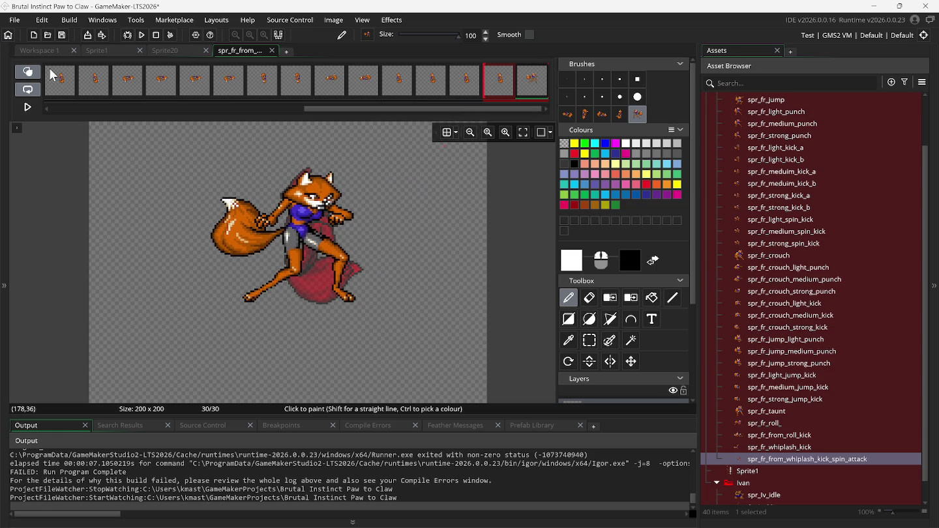
click(497, 84)
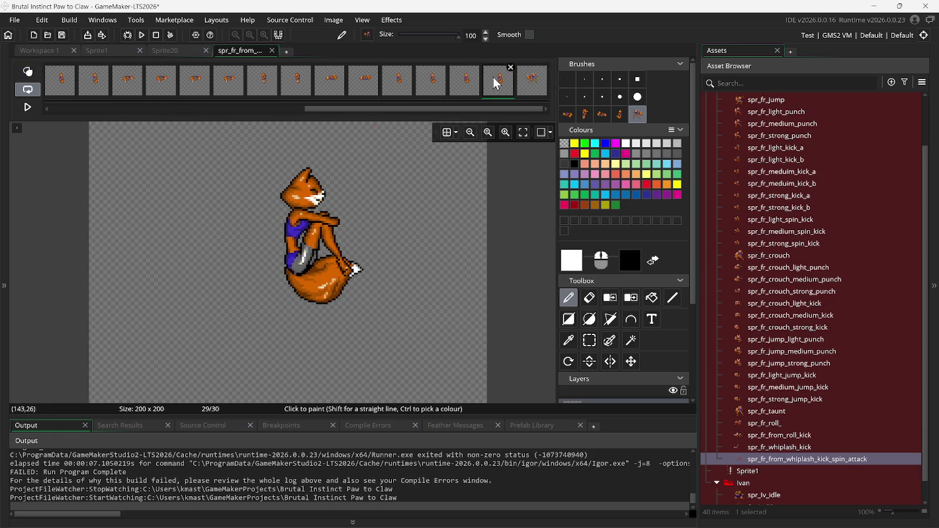
click(533, 86)
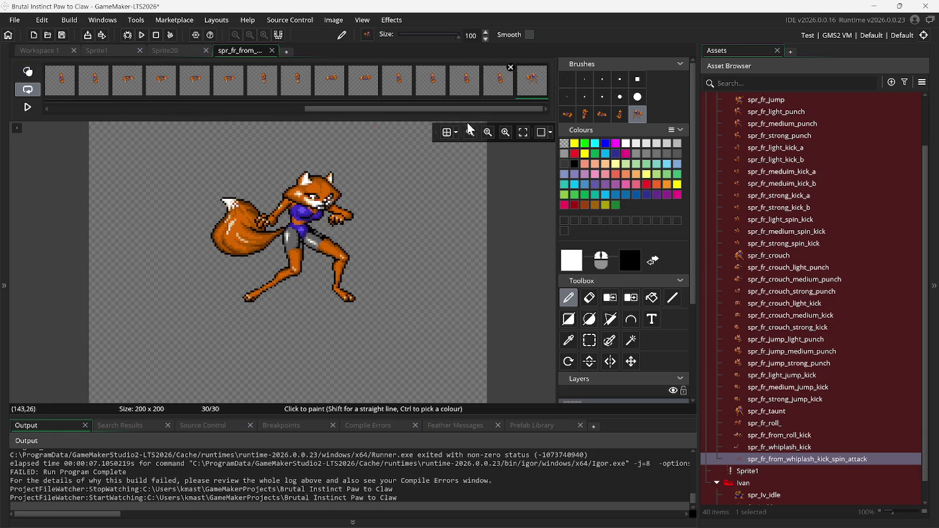
key(ctrl+v)
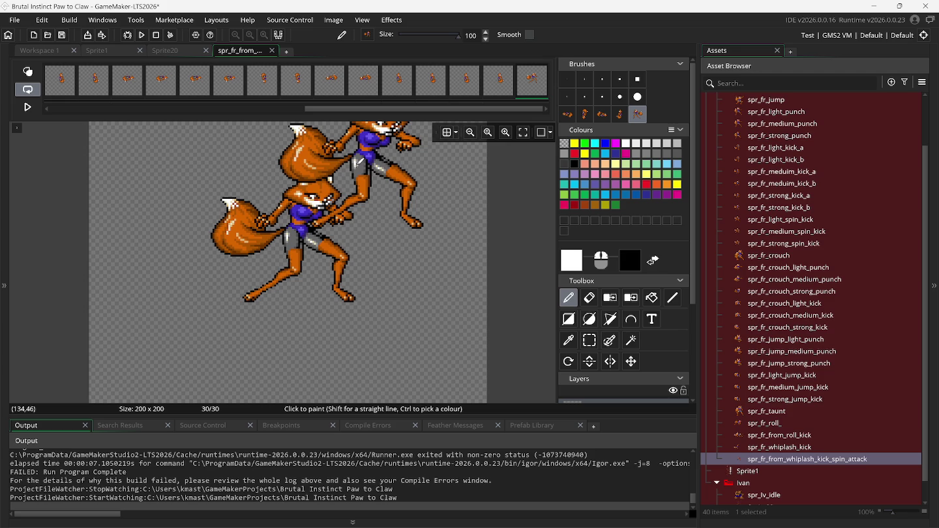
key(ctrl+z)
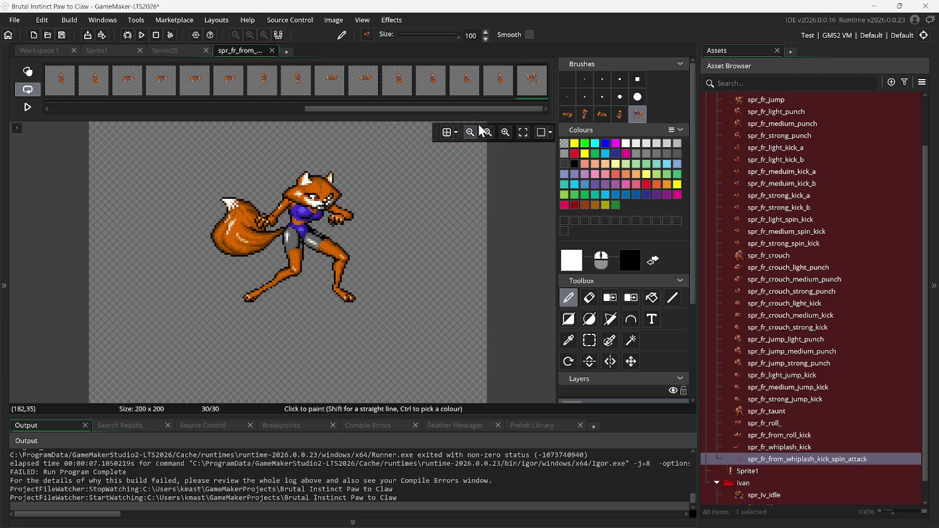
Add two more frames for a 32-frame sprite and play back the animation.
right_click(533, 92)
click(550, 99)
right_click(538, 85)
click(544, 115)
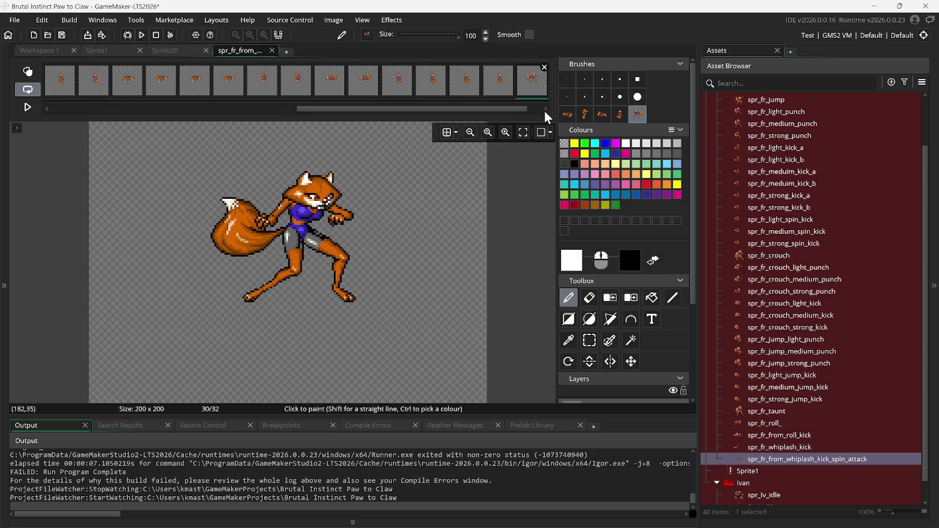
click(29, 108)
click(32, 111)
click(31, 111)
click(32, 111)
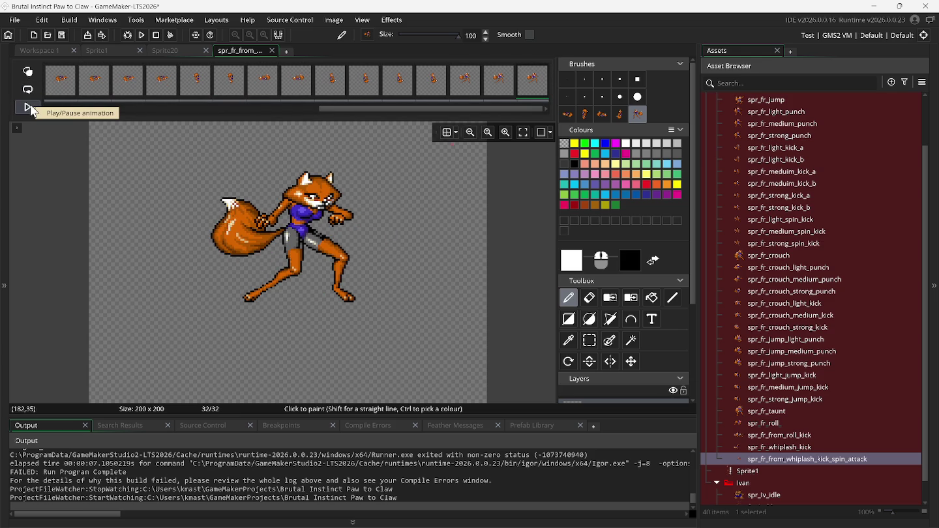
Set the preview speed to 20 fps and play the 32-frame spin attack through to the stance pose.
click(17, 128)
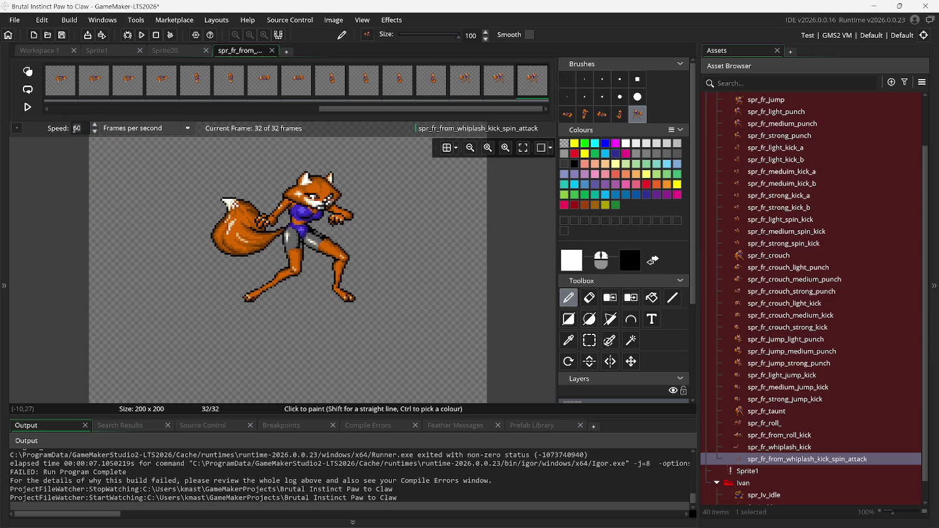
text(0)
click(26, 108)
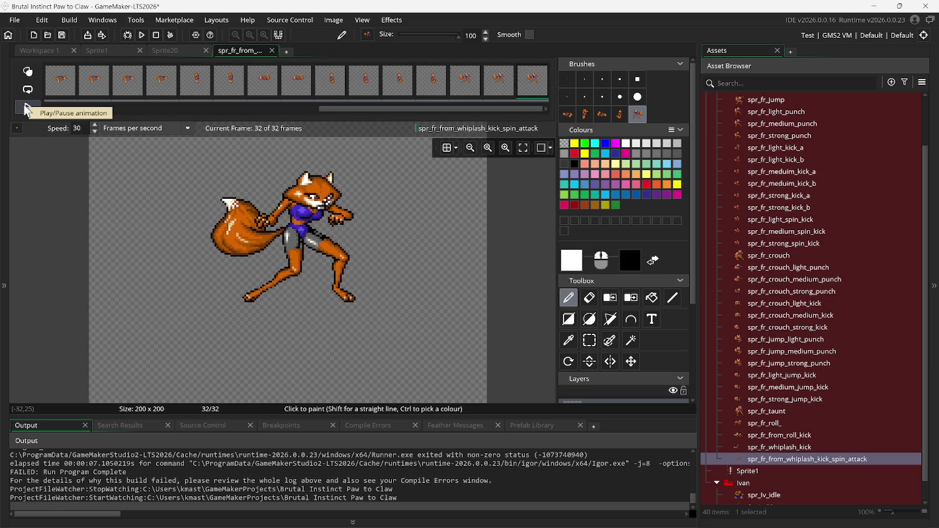
click(28, 108)
text(20)
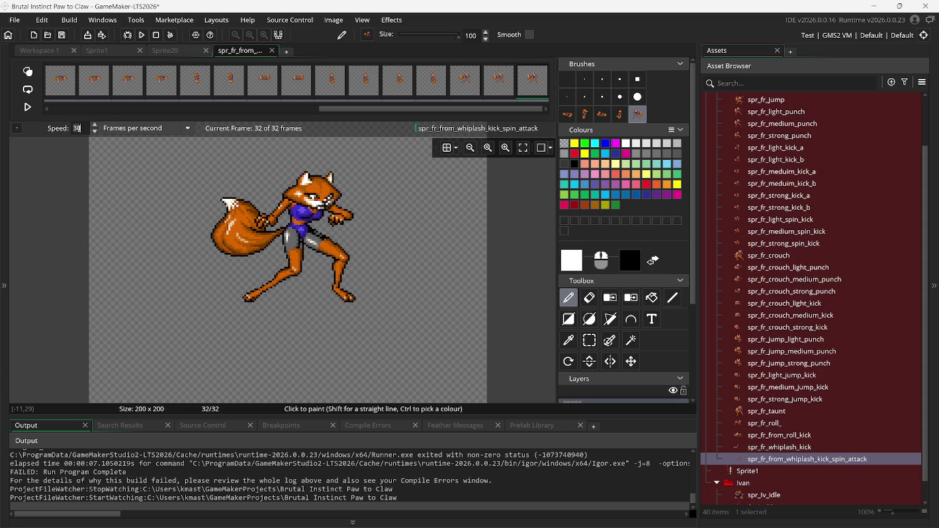
click(26, 109)
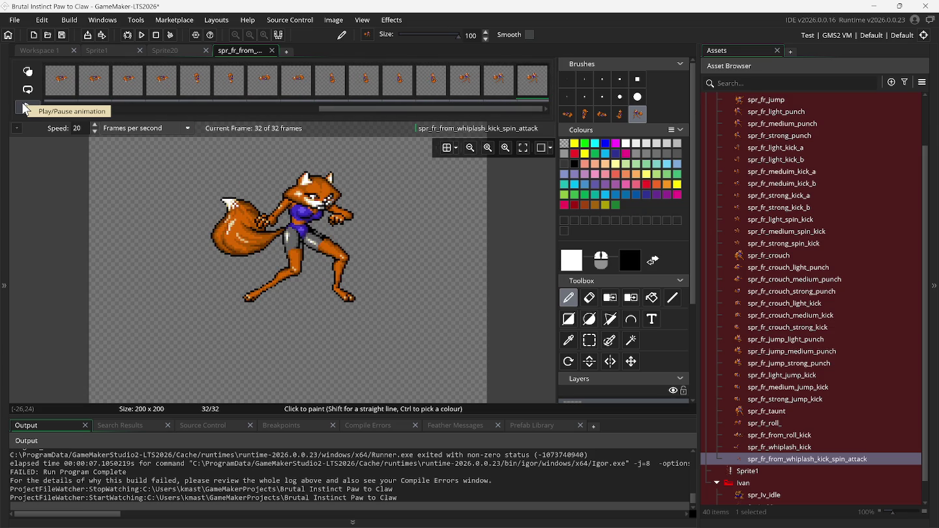
click(339, 26)
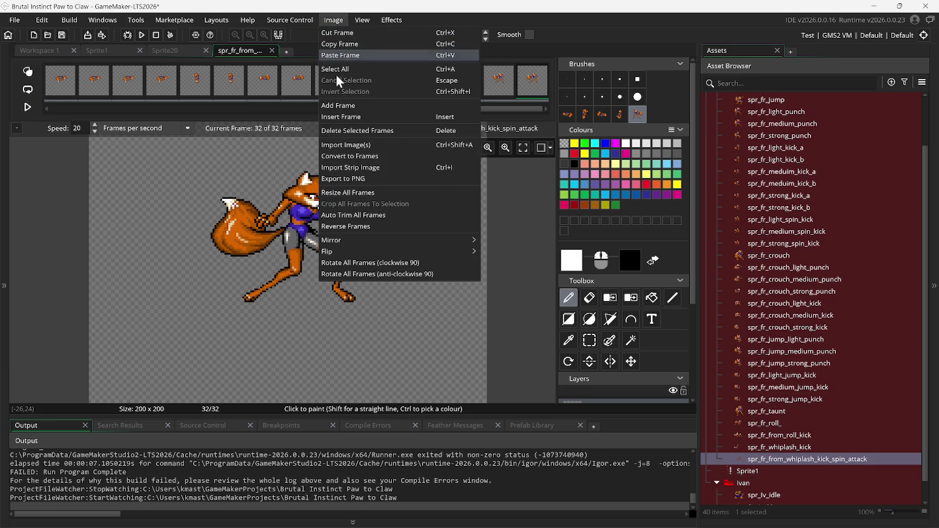
Auto-trim all frames to 100x95 and add a 33rd frame after the last one.
click(364, 213)
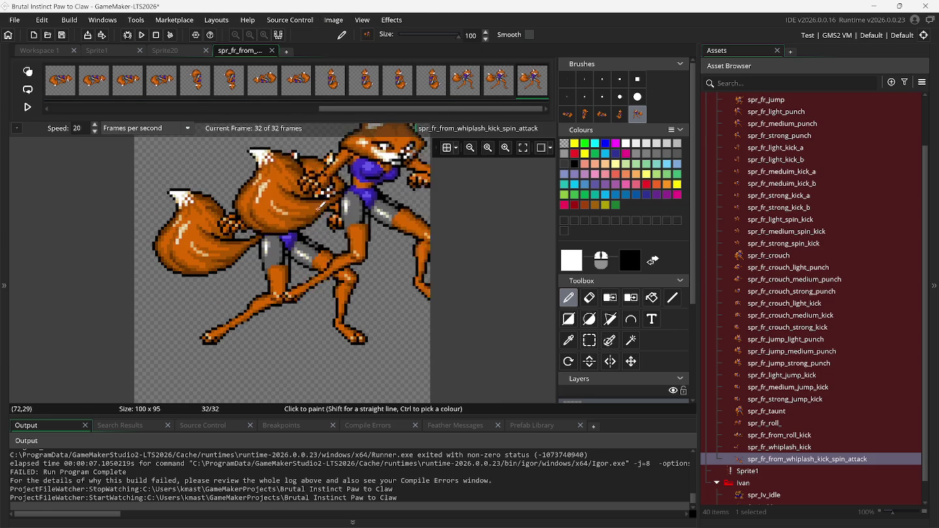
click(31, 106)
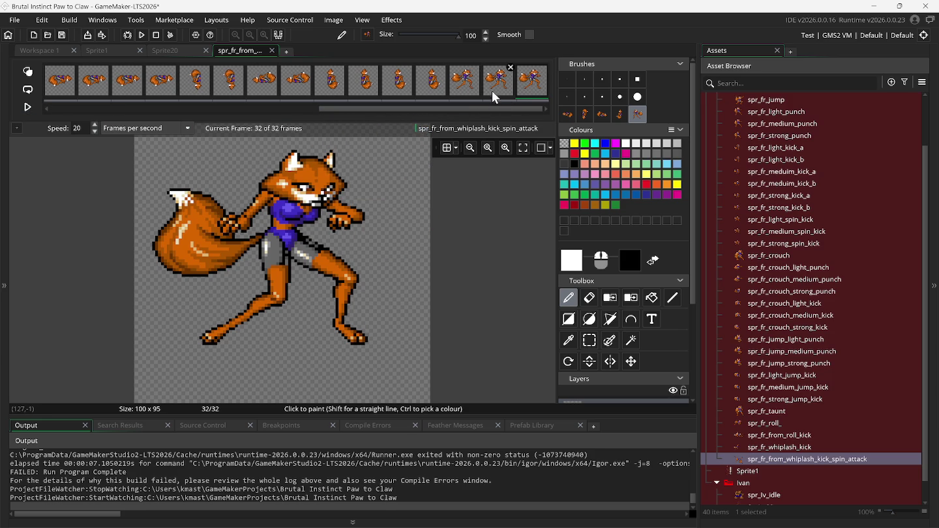
right_click(539, 78)
click(552, 107)
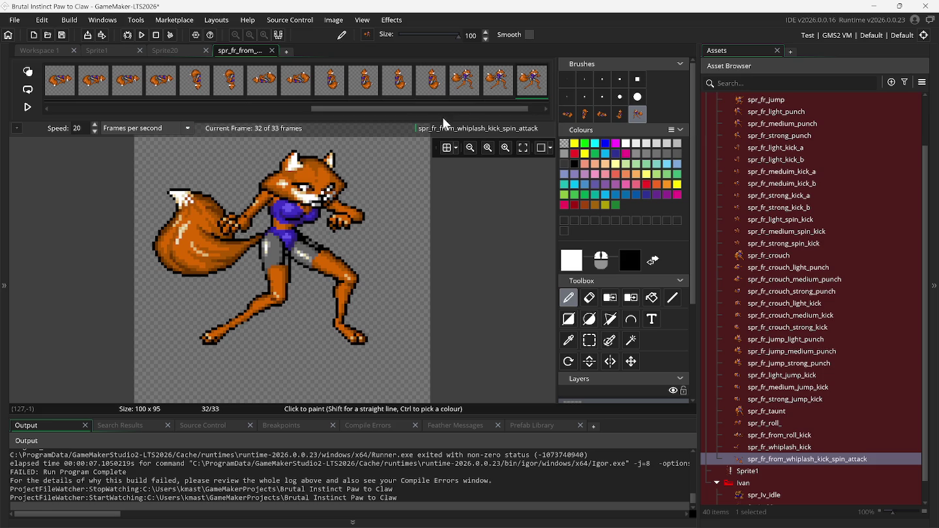
Play the 33-frame animation and lower the preview speed from 20 to 10 fps.
click(29, 109)
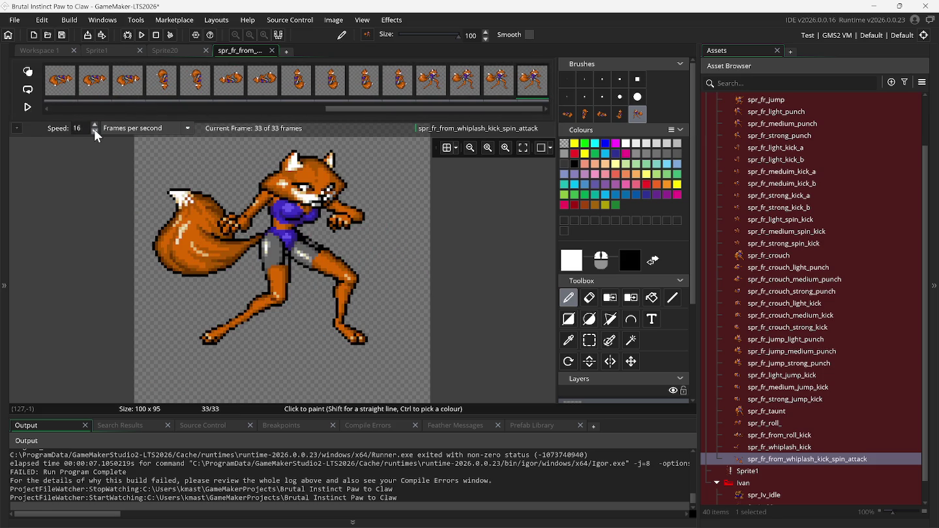
click(28, 107)
click(95, 131)
triple_click(95, 131)
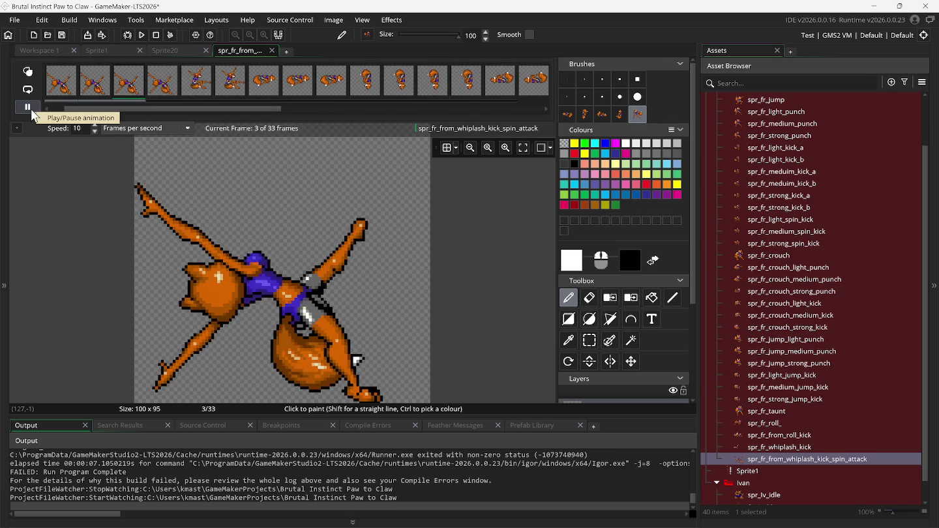
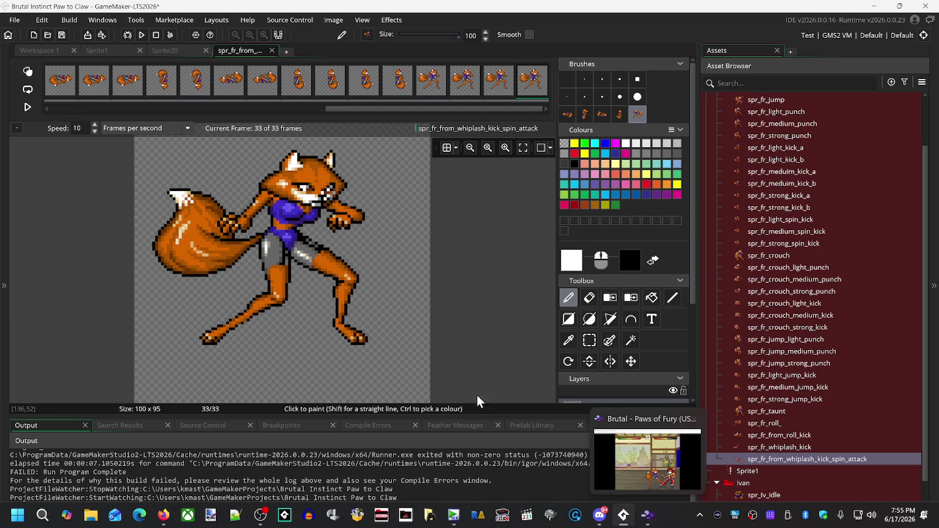
Close the spin-attack frame editor and preview its 33-frame animation playing once.
click(271, 51)
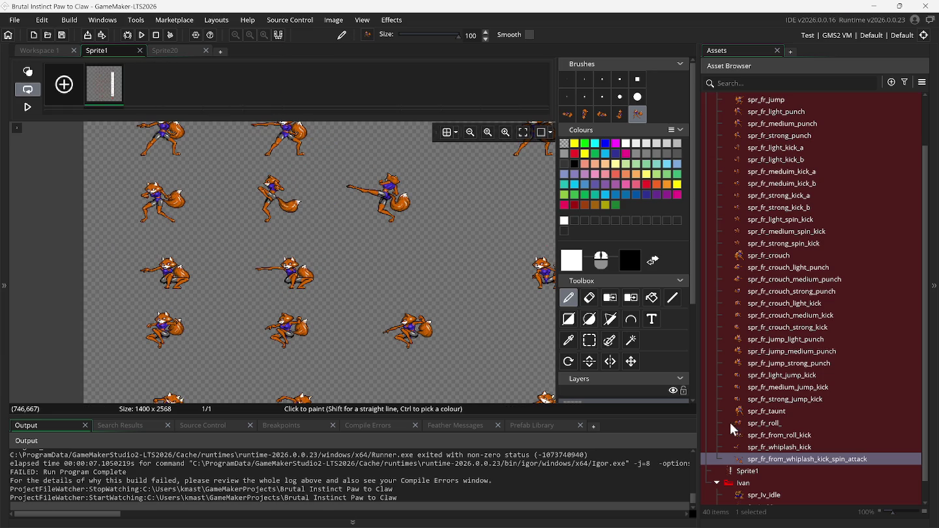
double_click(765, 458)
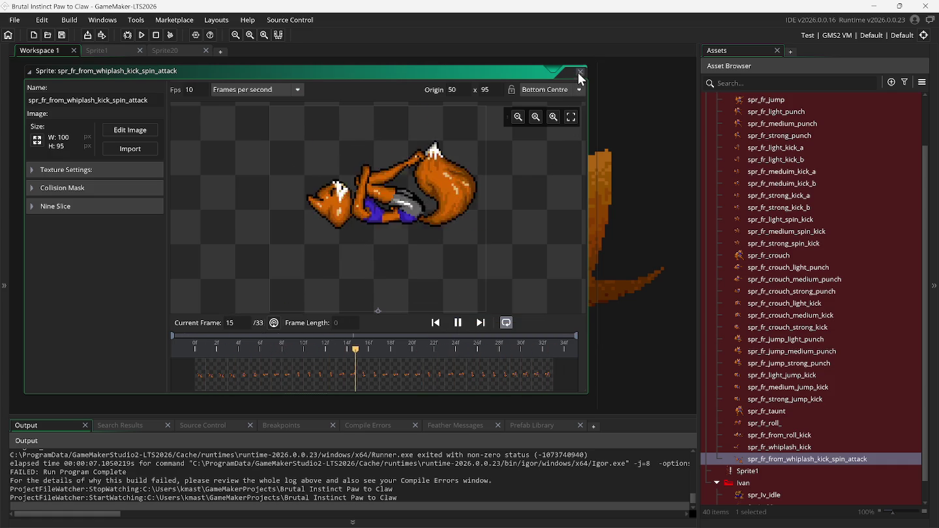
click(510, 318)
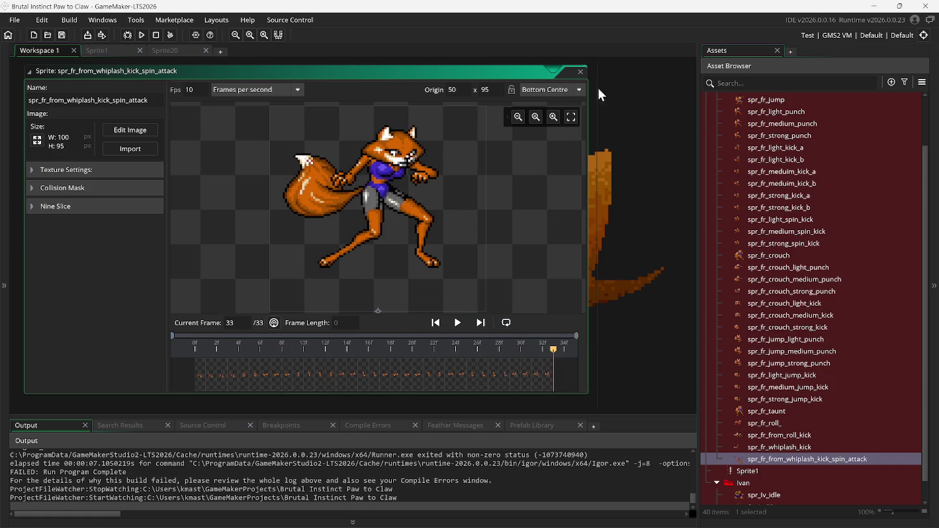
click(582, 72)
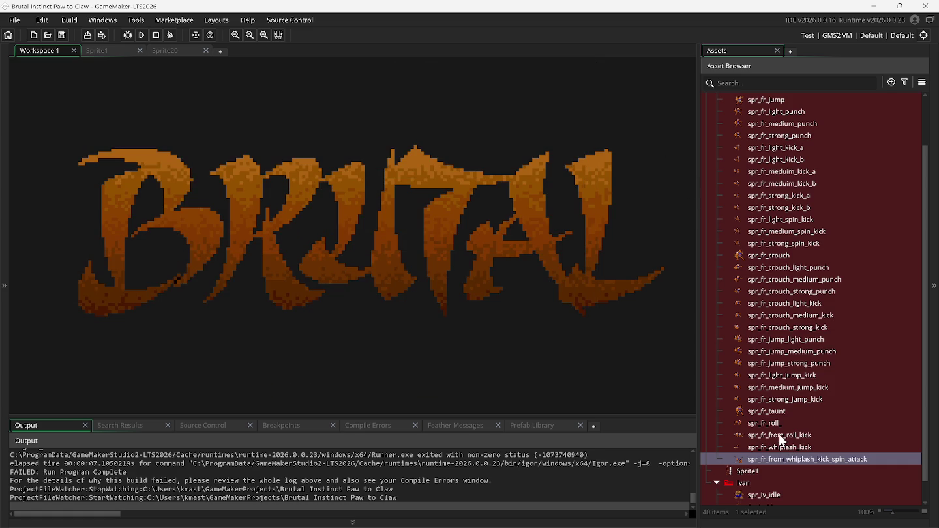
double_click(766, 412)
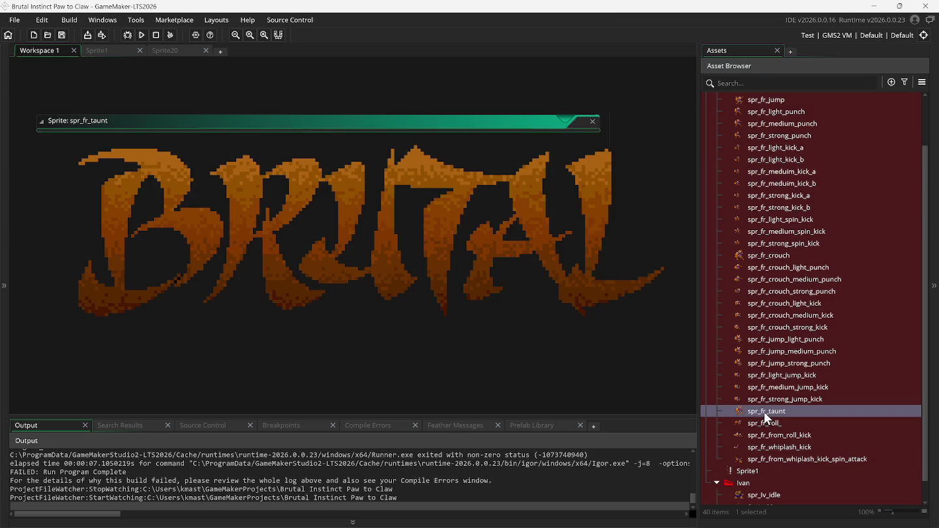
click(477, 322)
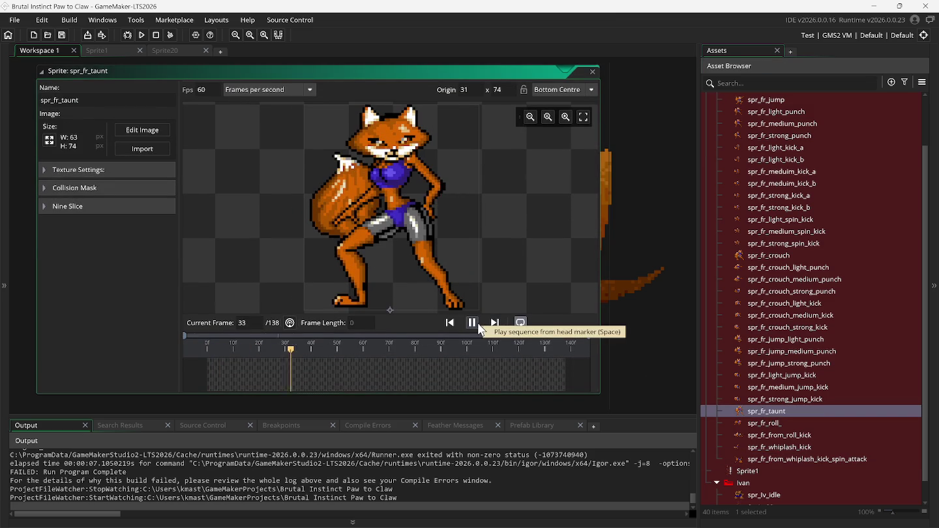
click(591, 71)
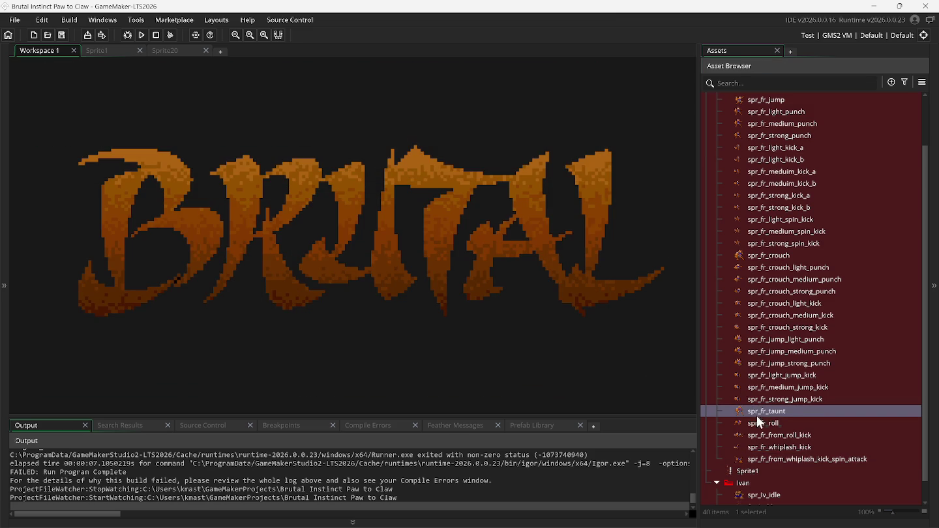
double_click(758, 424)
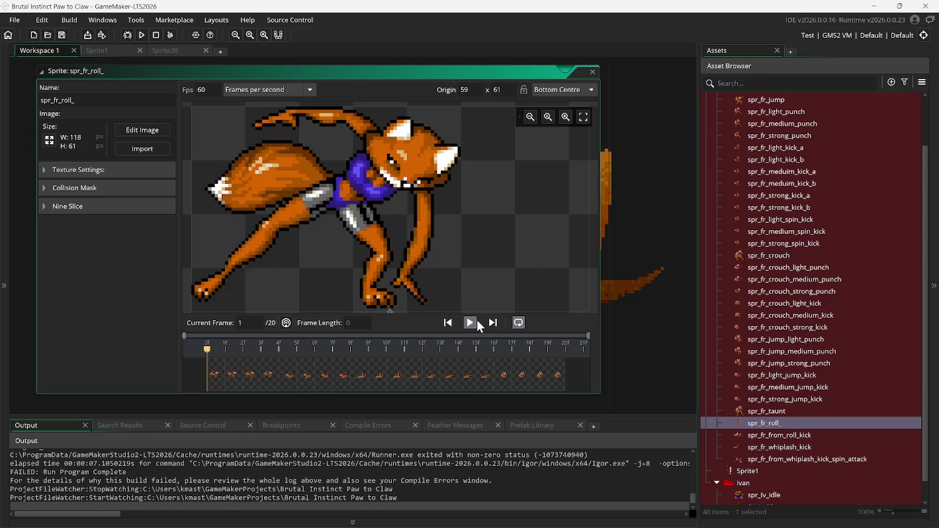
click(477, 323)
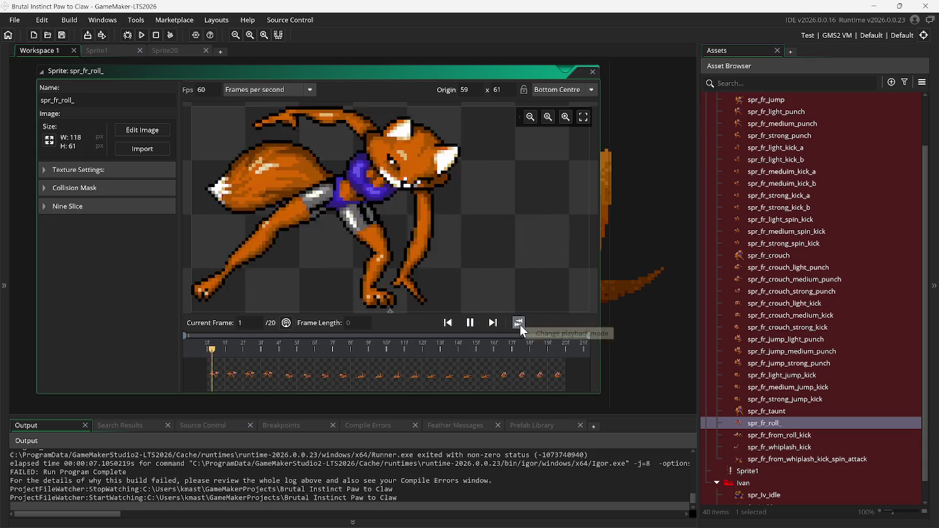
click(519, 324)
click(477, 322)
click(593, 72)
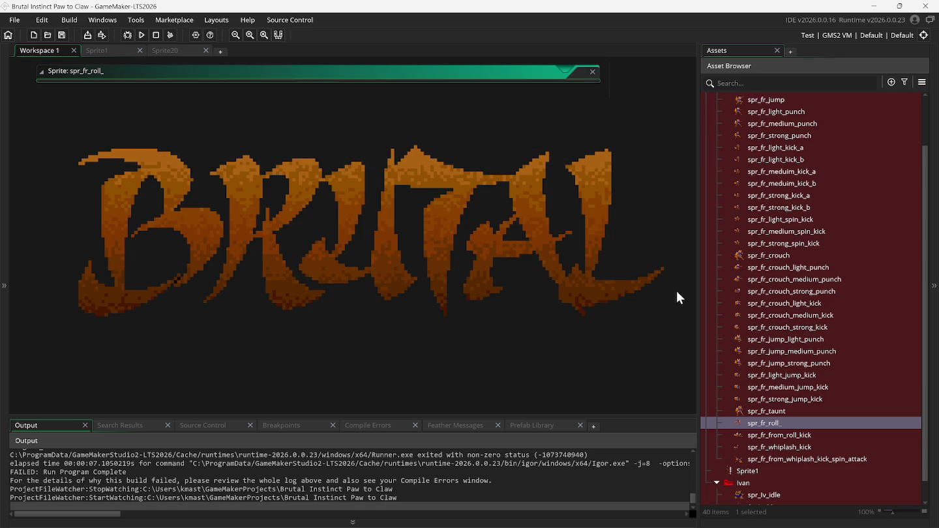
double_click(758, 434)
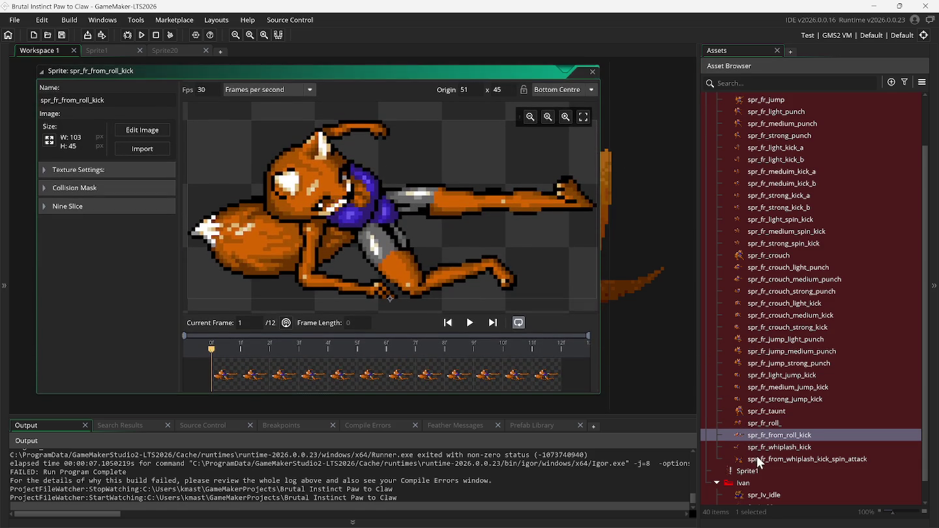
double_click(757, 446)
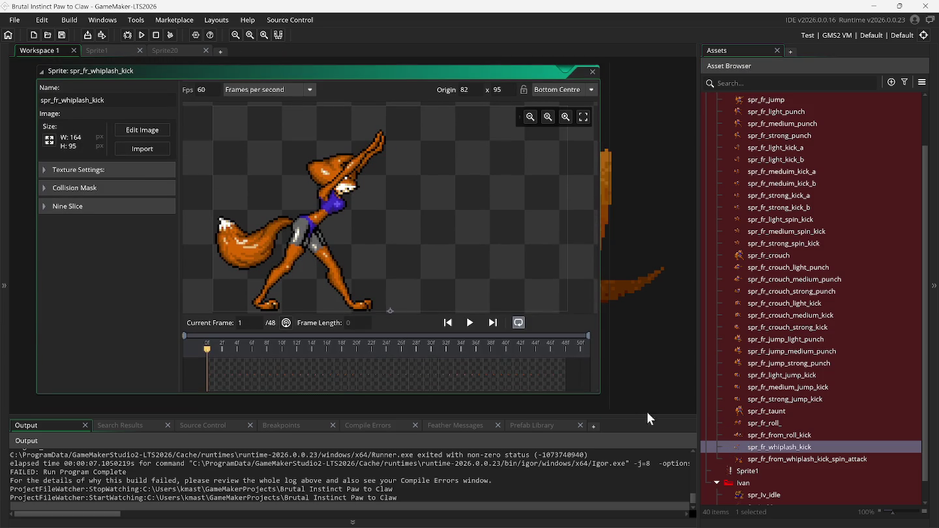
click(470, 323)
click(472, 324)
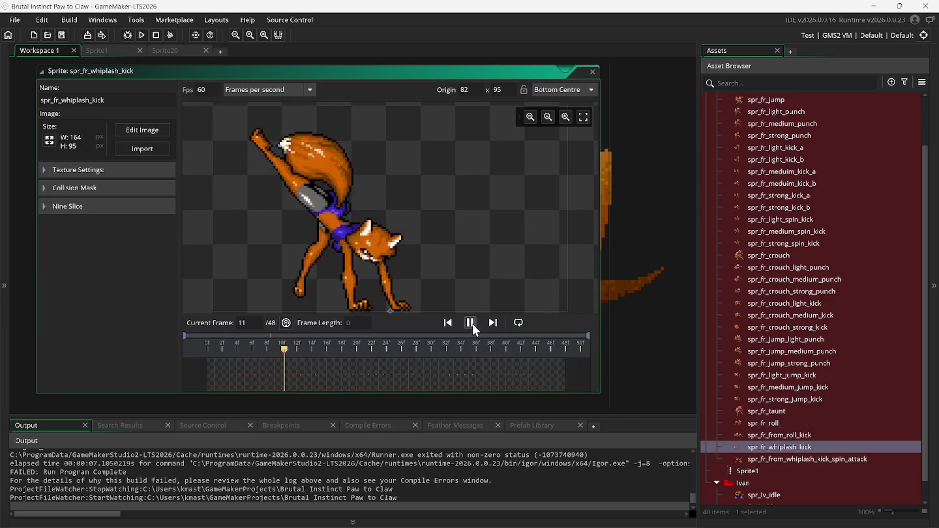
click(592, 72)
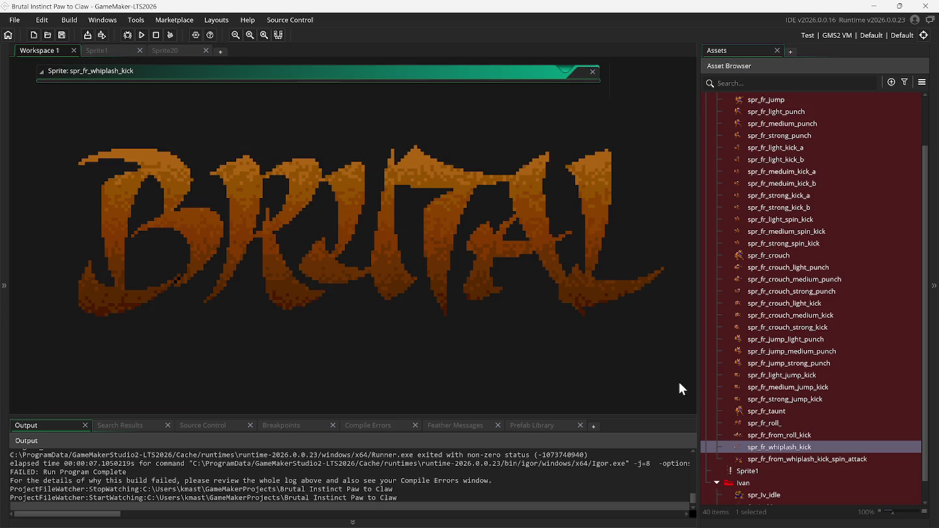
double_click(758, 457)
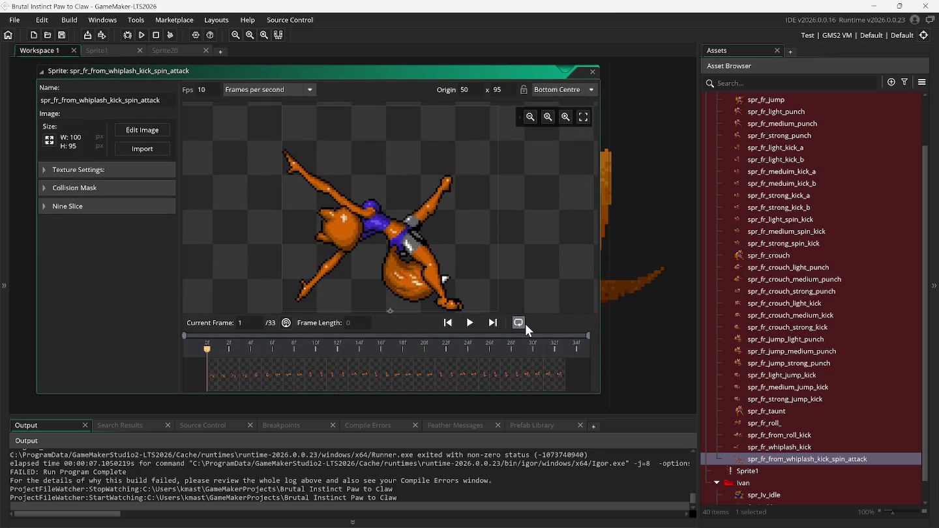
click(477, 323)
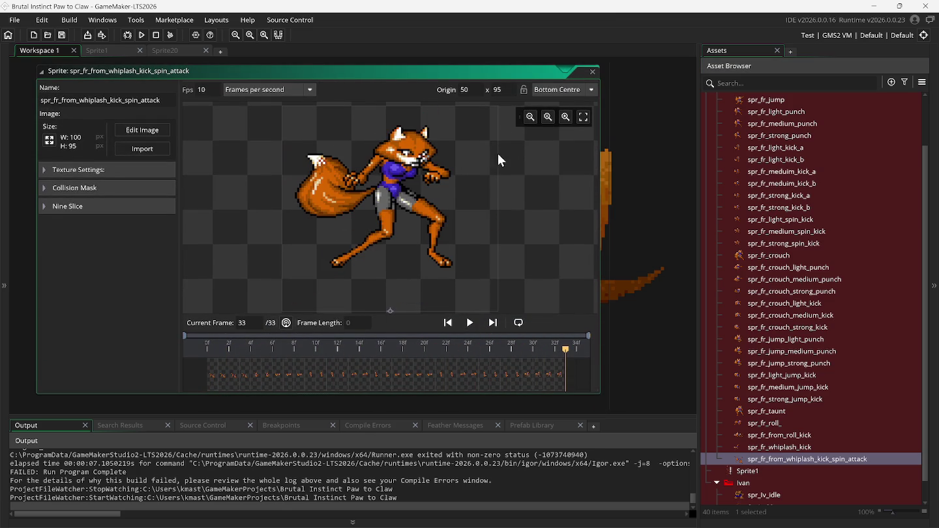
click(592, 72)
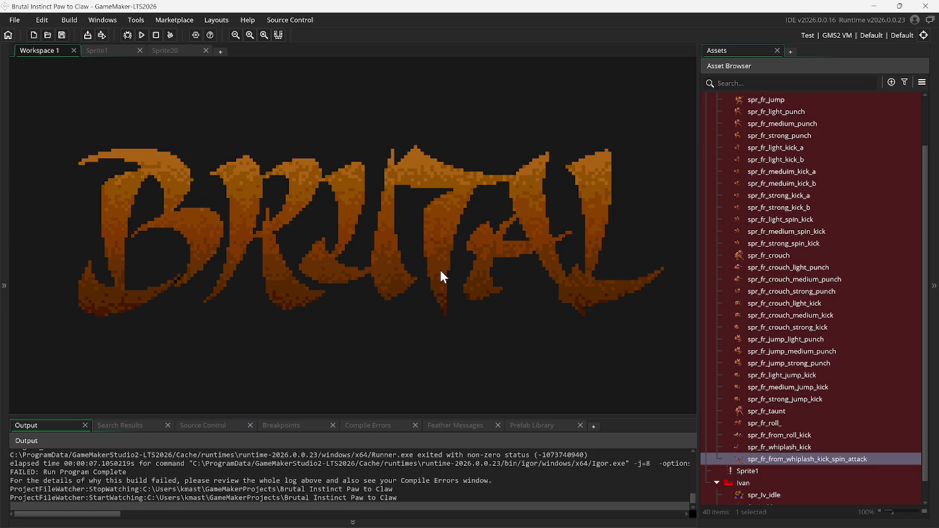
Open the Sprite1 fox sheet with the Rectangle Select tool active.
click(112, 49)
click(586, 340)
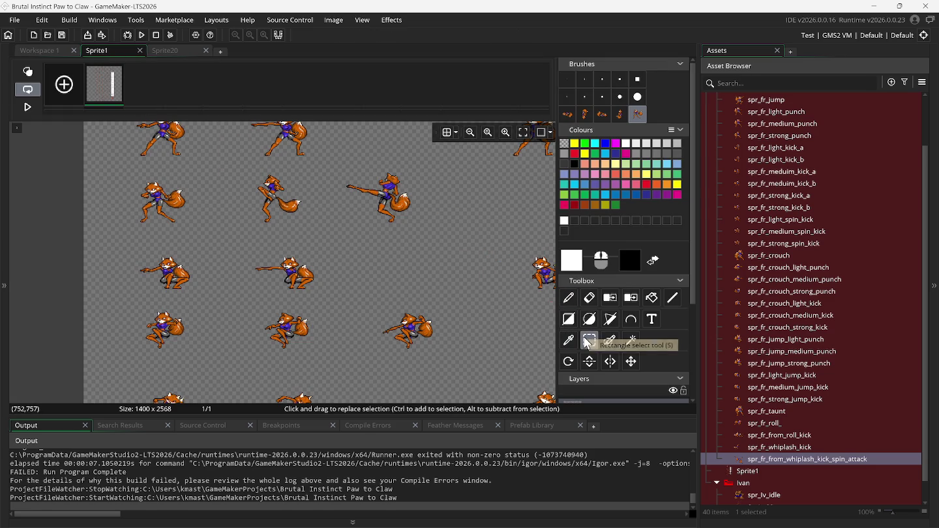
mouse_move(435, 509)
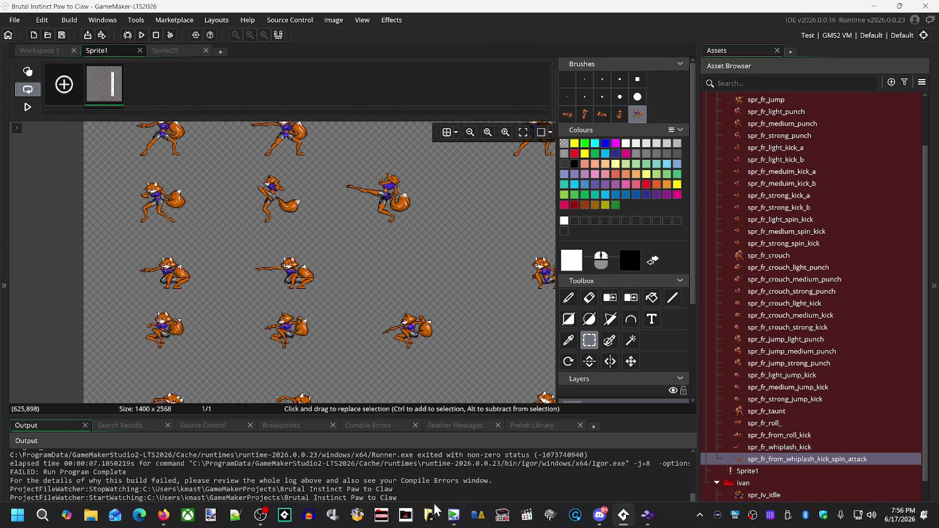
scroll(319, 261, down, 2)
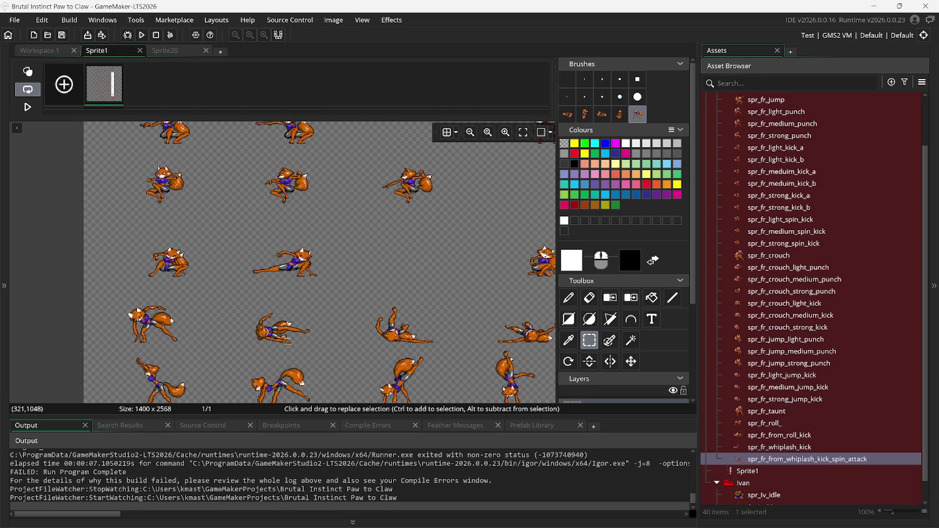
Collapse the Output panel and scroll down the enlarged Sprite1 canvas.
click(344, 521)
scroll(302, 401, down, 2)
scroll(303, 402, down, 1)
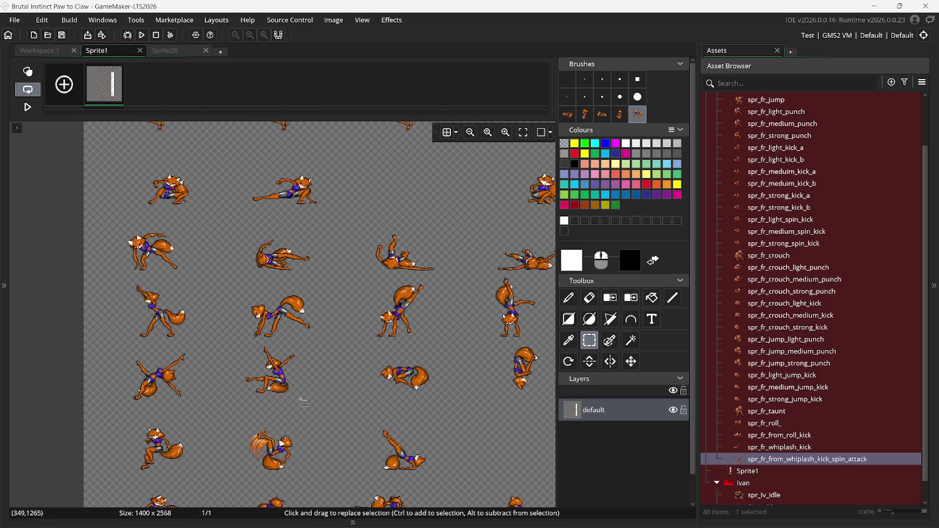
scroll(509, 386, down, 3)
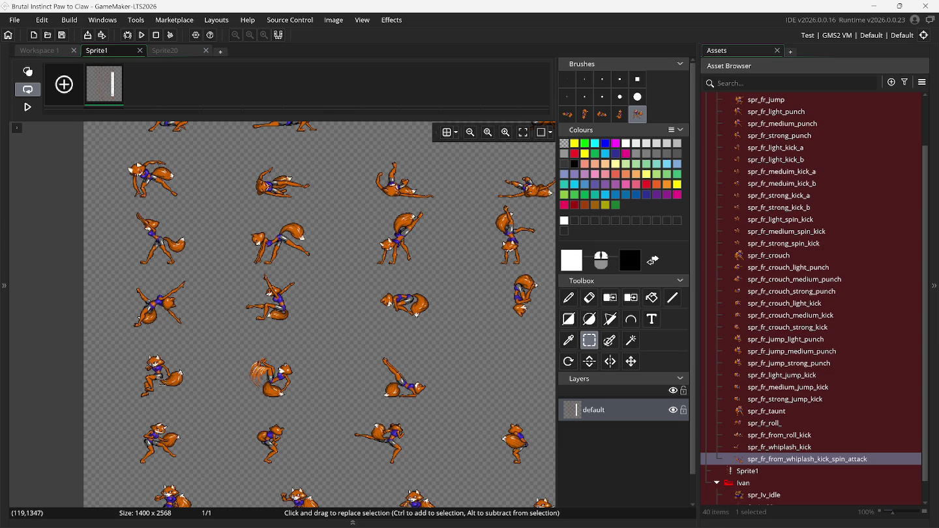
click(649, 520)
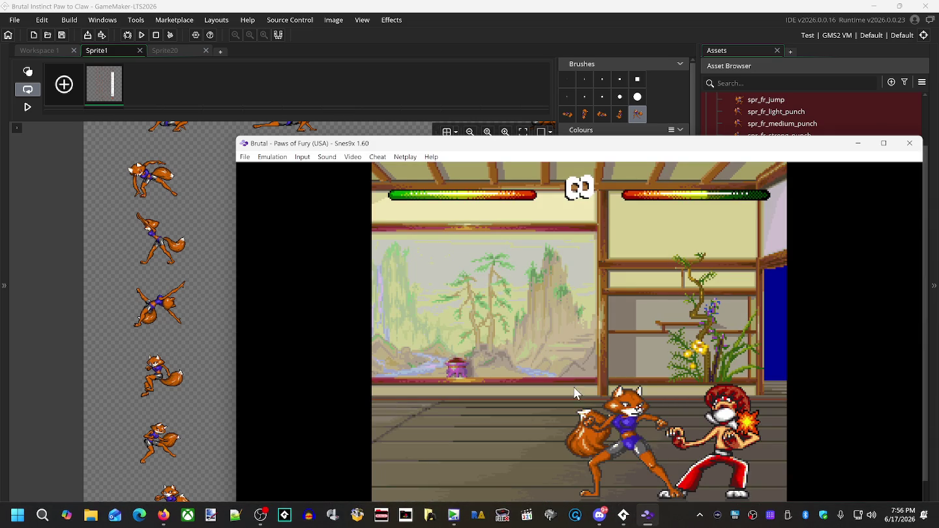
Move the Snes9x window up and left and unpause the emulation.
drag(531, 150, 471, 79)
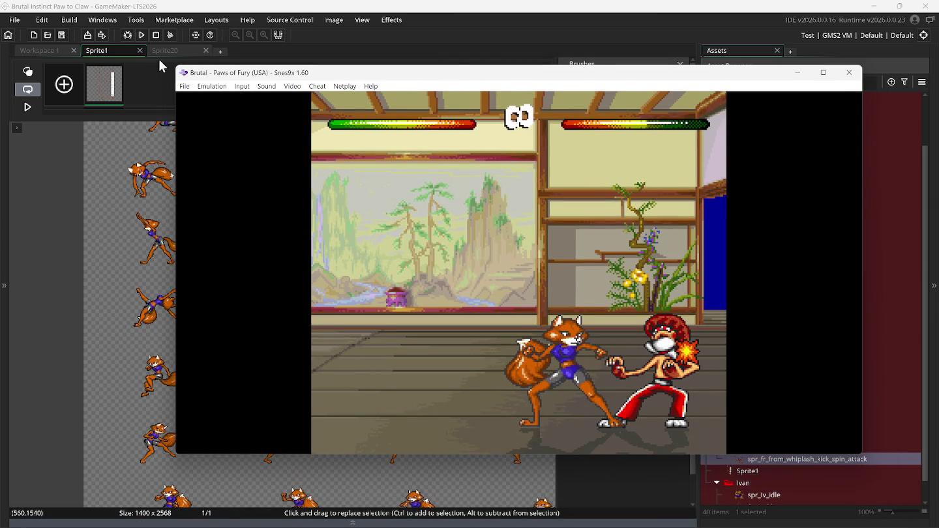
click(212, 86)
click(214, 97)
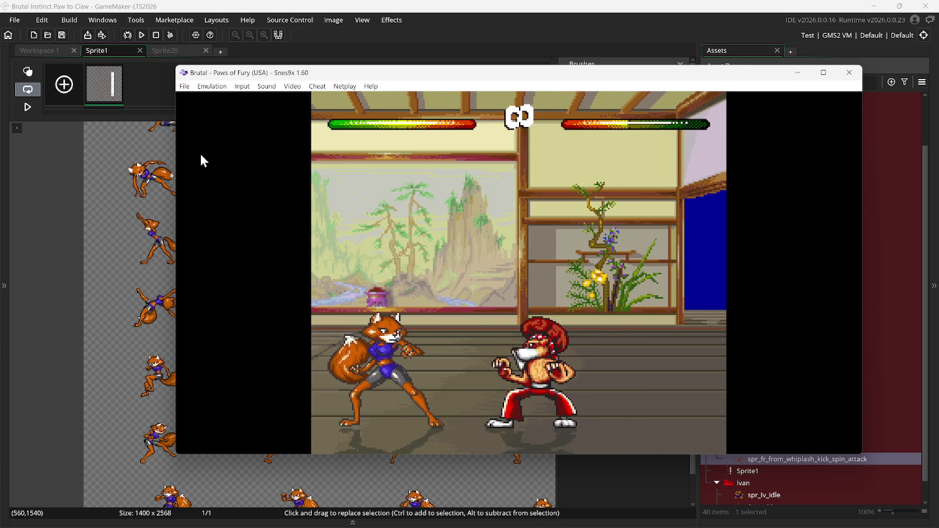
Load the saved game position, fast-forward, and screenshot the character select screen.
click(185, 86)
mouse_move(257, 131)
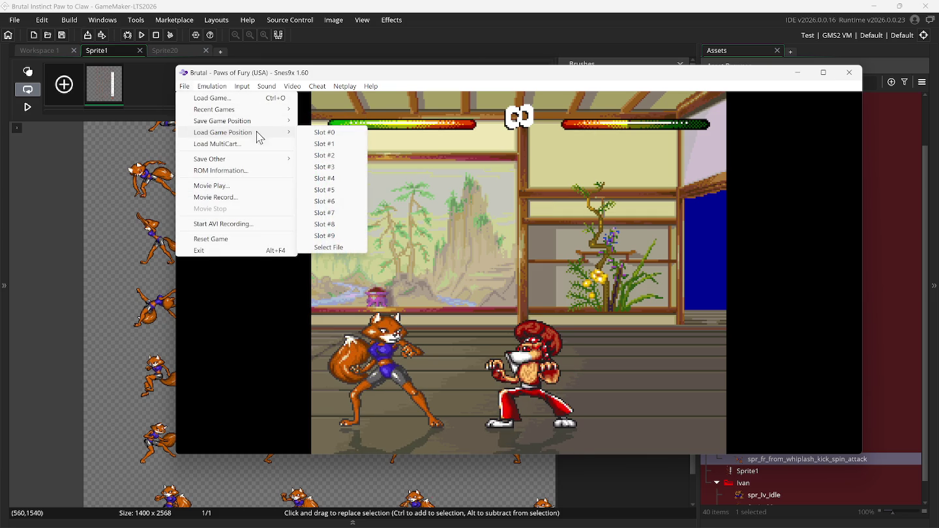
click(325, 133)
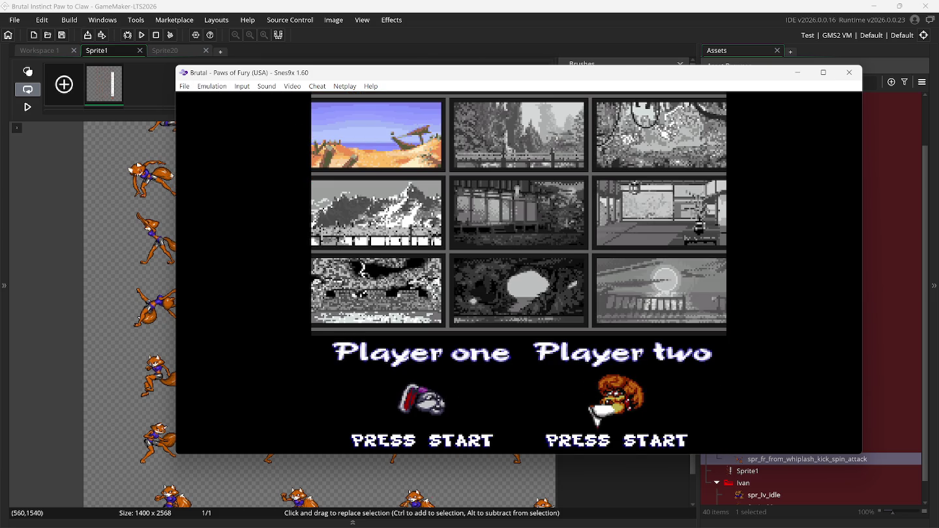
key(Tab)
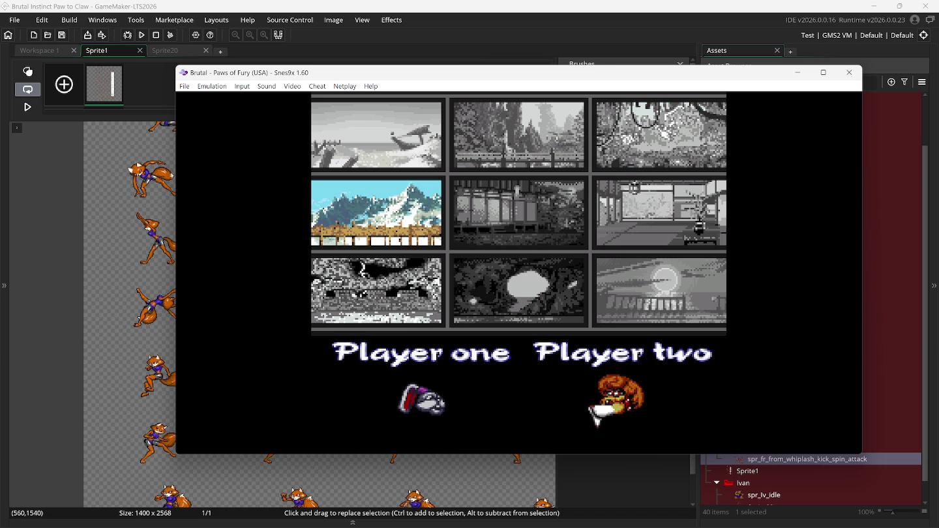
key(F12)
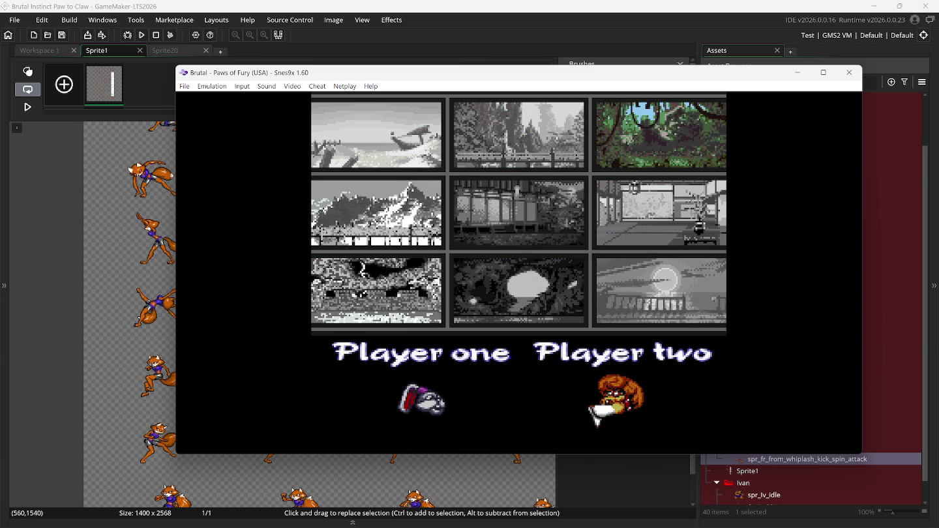
Pick the fox fighter for player one and start the dock-stage match.
key(Right)
key(Right)
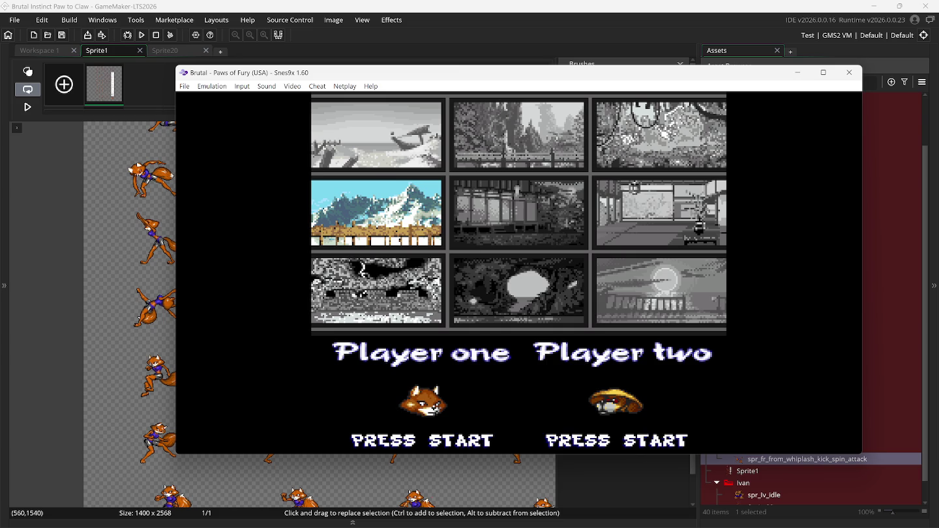
key(Return)
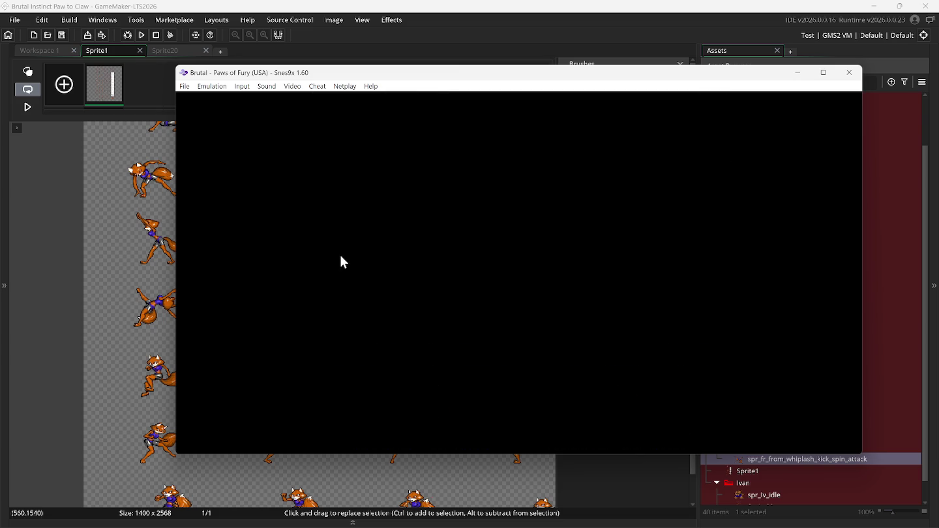
click(185, 86)
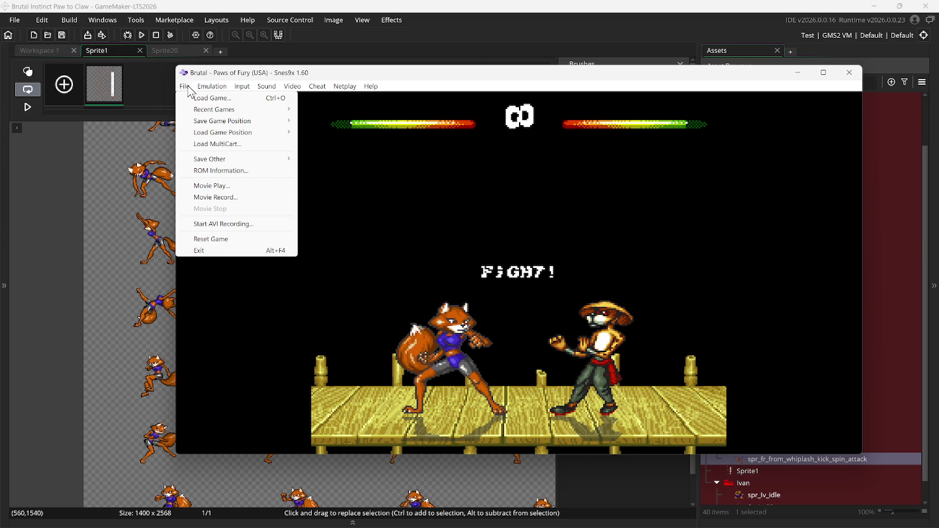
Save the fight start to state slot 1, then test loading slot 0.
mouse_move(199, 111)
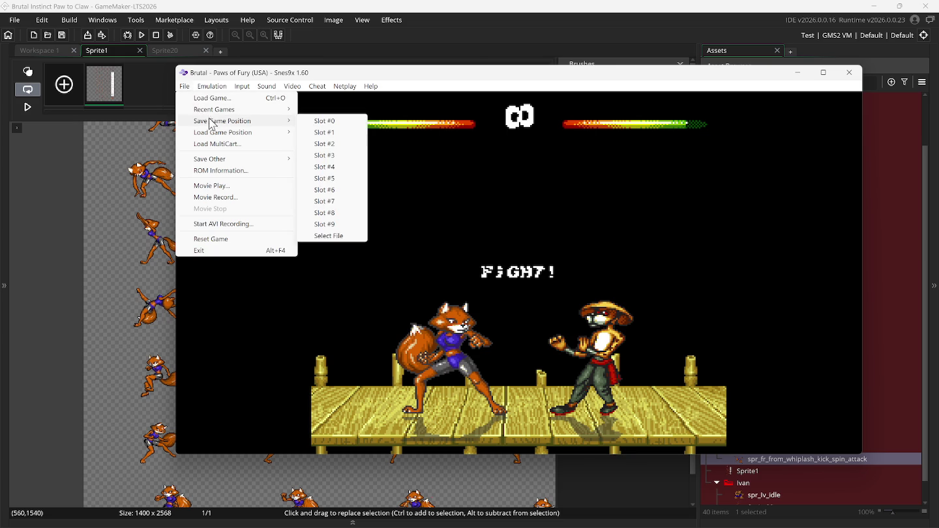
click(326, 132)
click(191, 87)
mouse_move(254, 131)
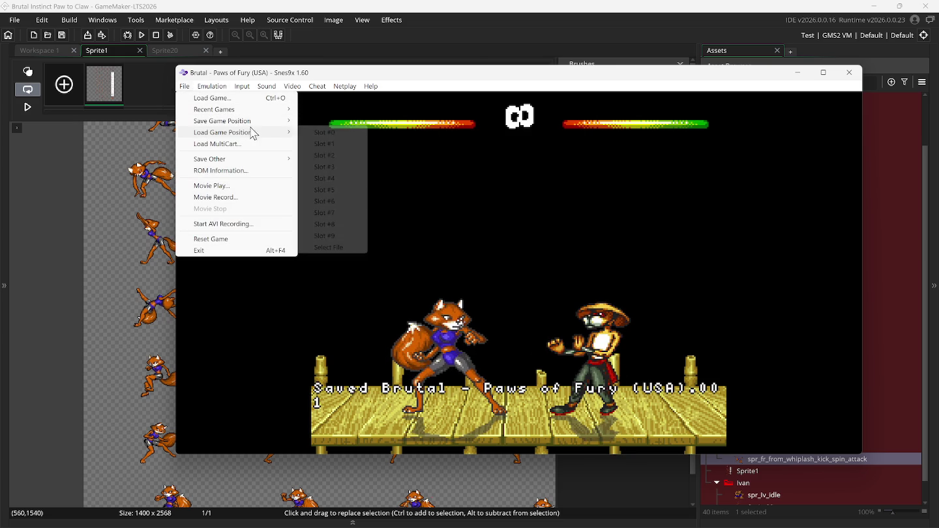
click(322, 133)
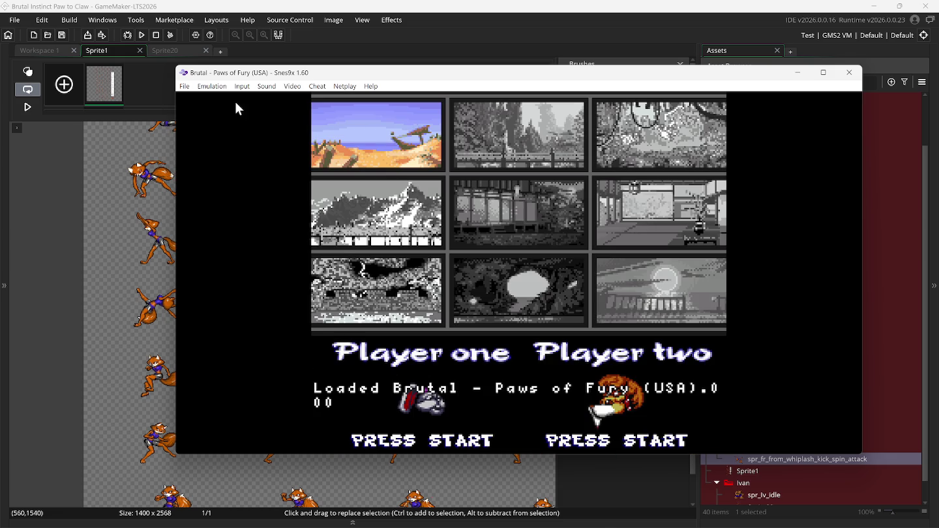
Reload the fight from slot 1 and rewind the game a few moments.
click(185, 86)
mouse_move(254, 132)
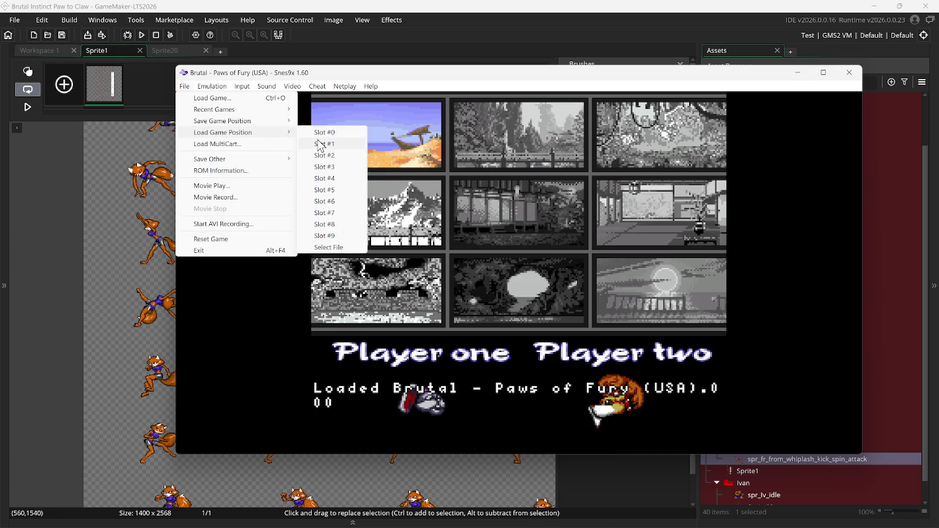
click(323, 144)
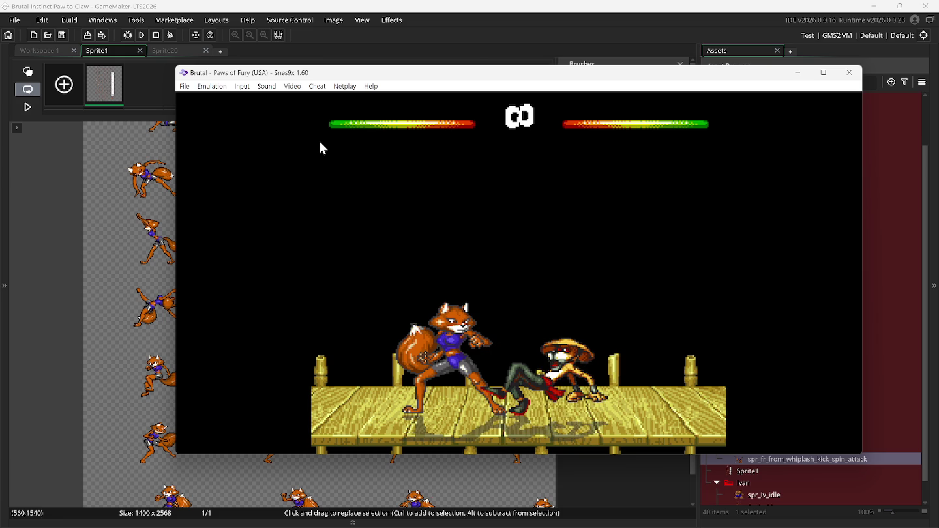
key(BackSpace)
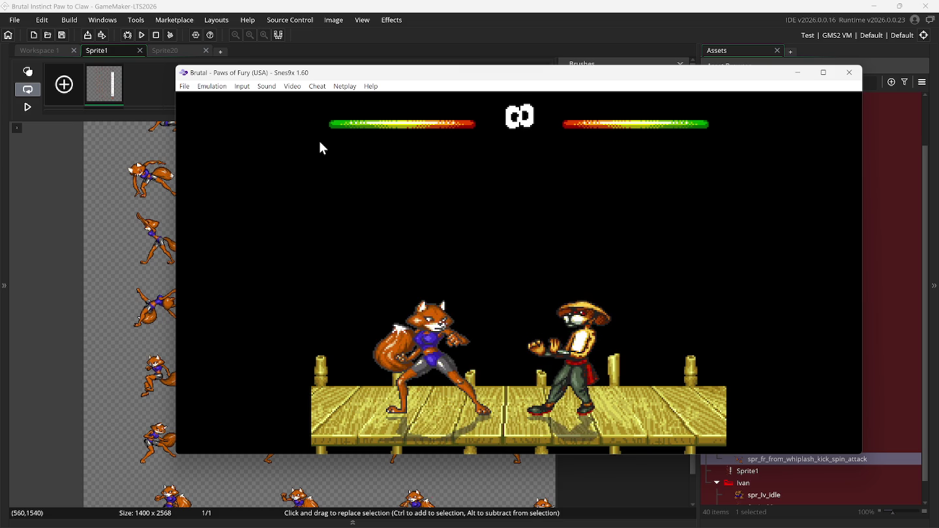
click(35, 200)
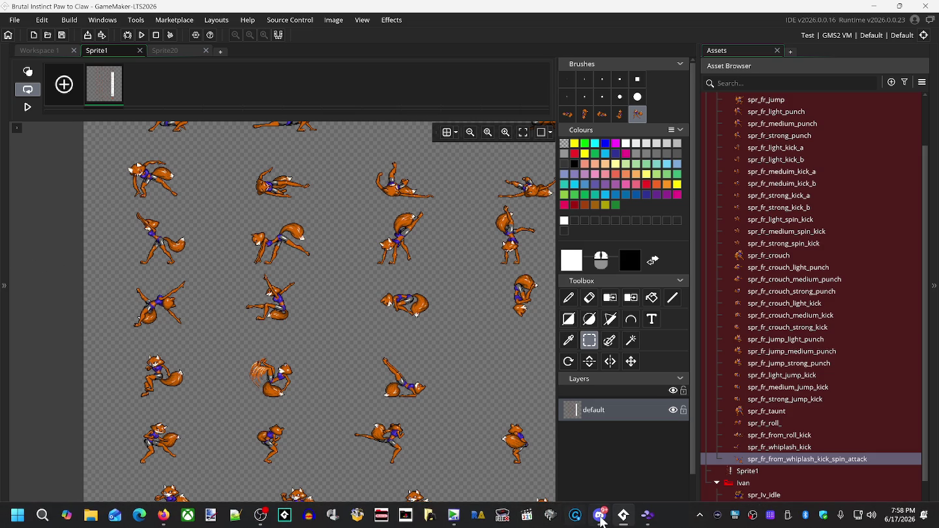
click(601, 519)
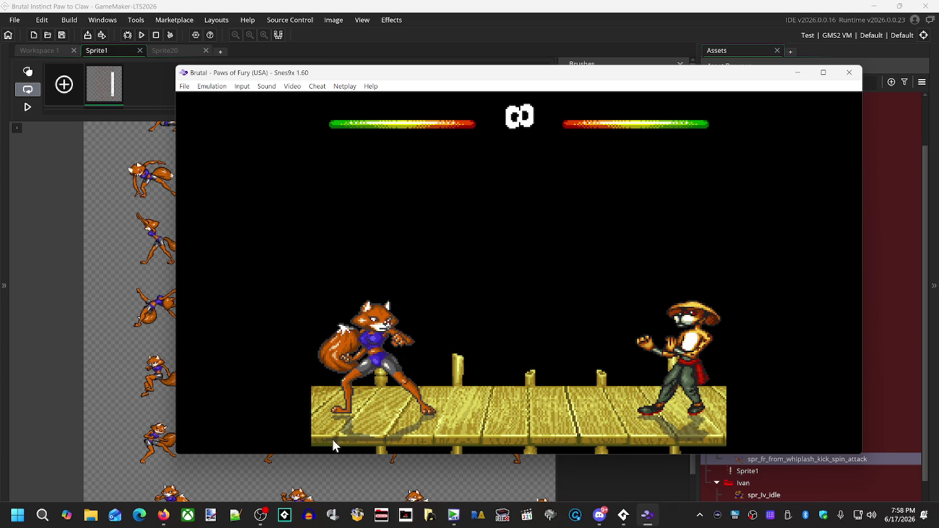
click(25, 266)
Pan across the Sprite1 sheet to inspect the fox's poses, then return to Snes9x.
scroll(45, 285, up, 3)
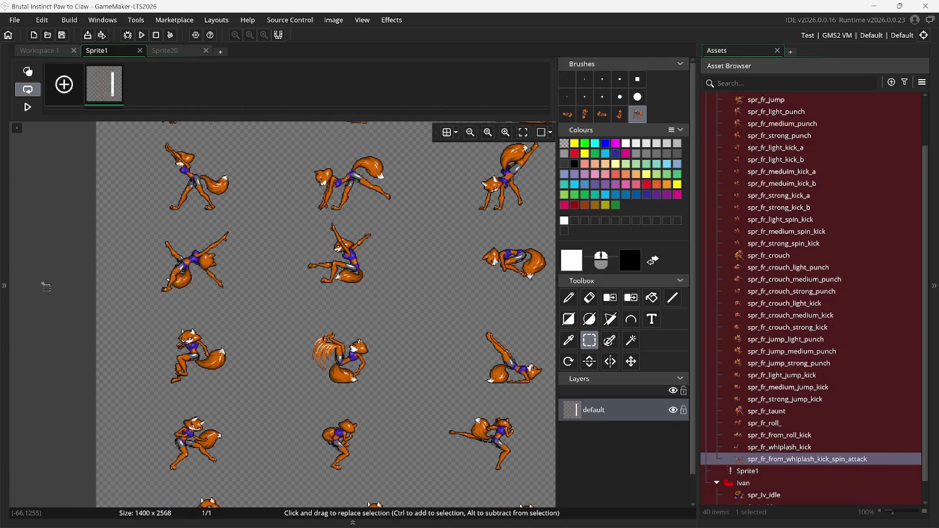
scroll(45, 285, down, 3)
scroll(45, 284, down, 1)
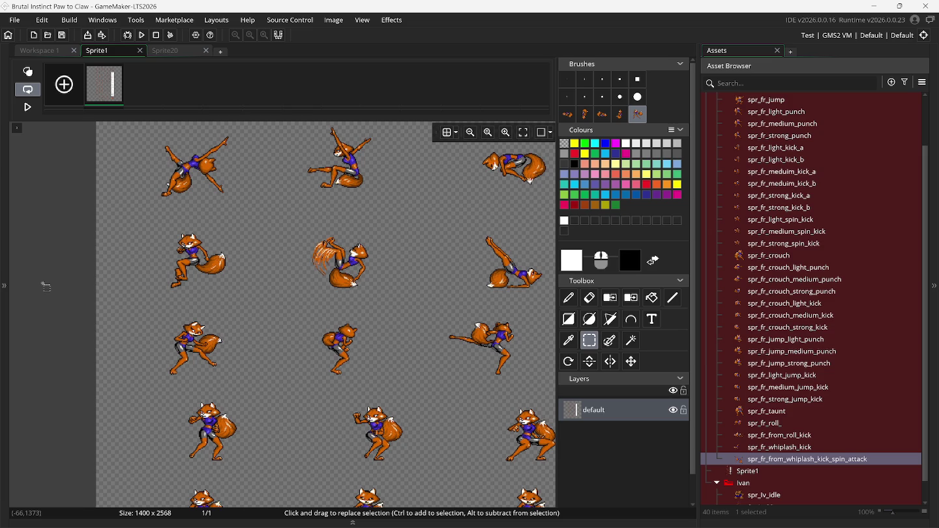
scroll(44, 286, right, 1)
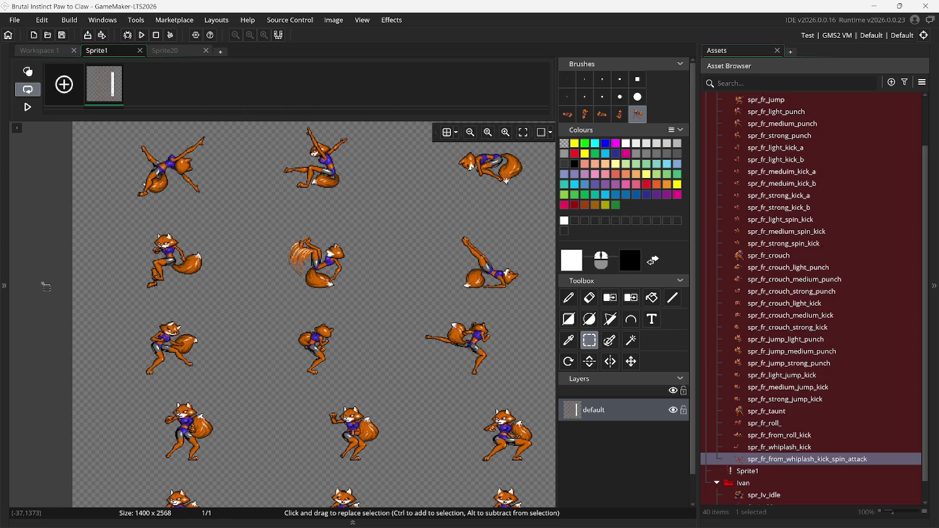
scroll(45, 285, right, 6)
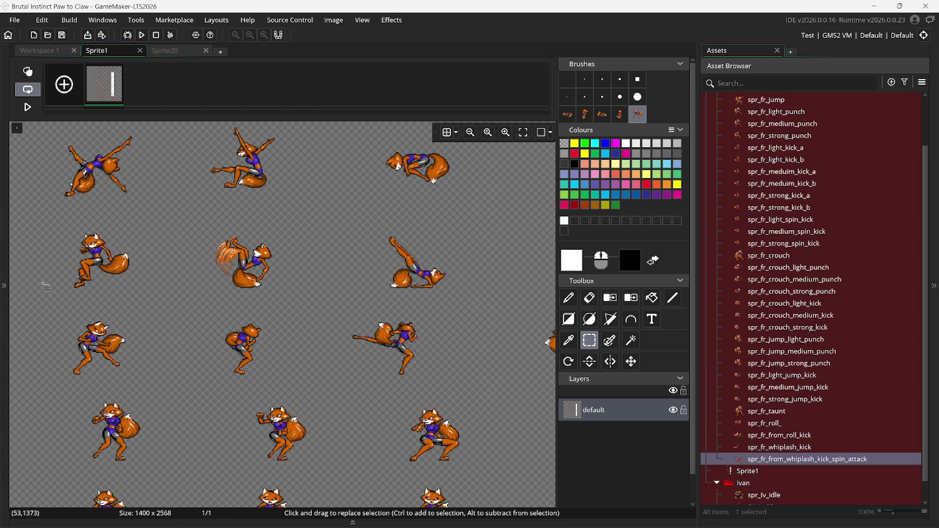
scroll(45, 285, left, 4)
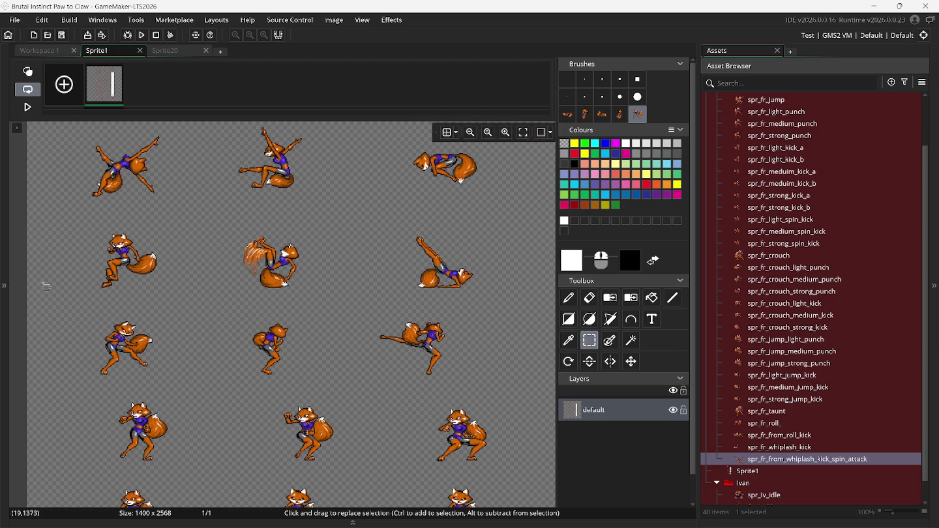
click(647, 517)
mouse_move(623, 515)
mouse_move(595, 485)
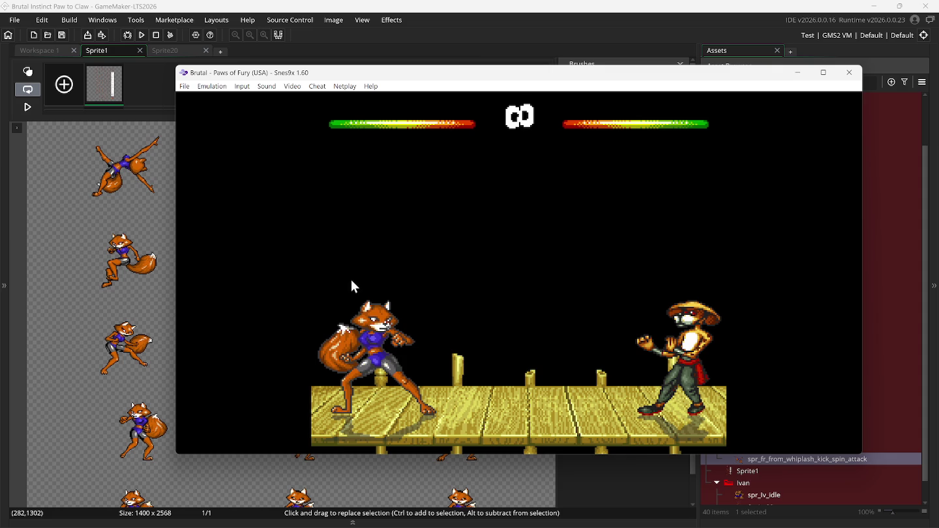
Walk the fox right and left, then cartwheel and kick the opponent down.
key(Right)
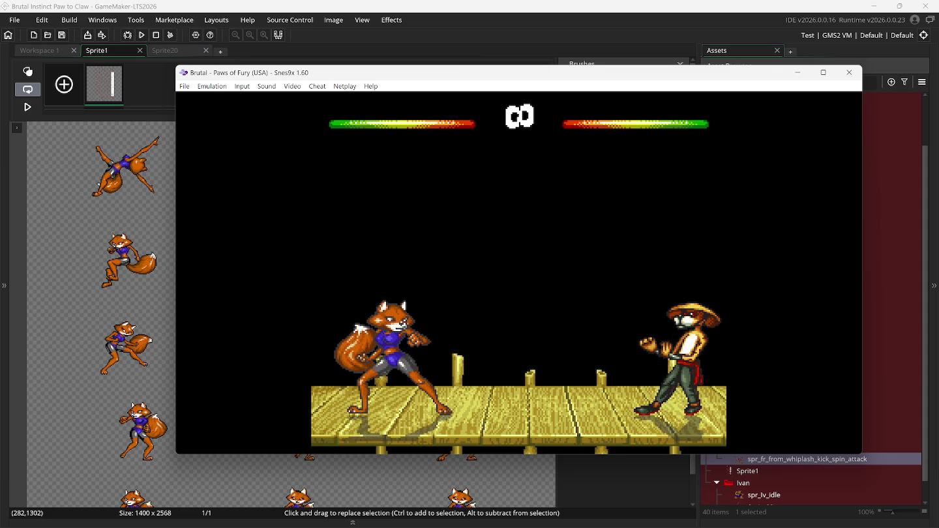
key(Left)
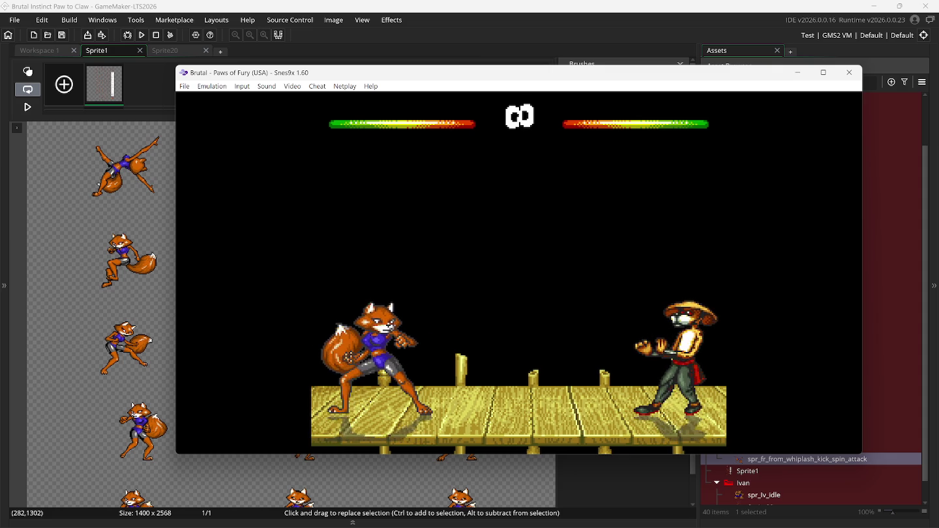
key(x)
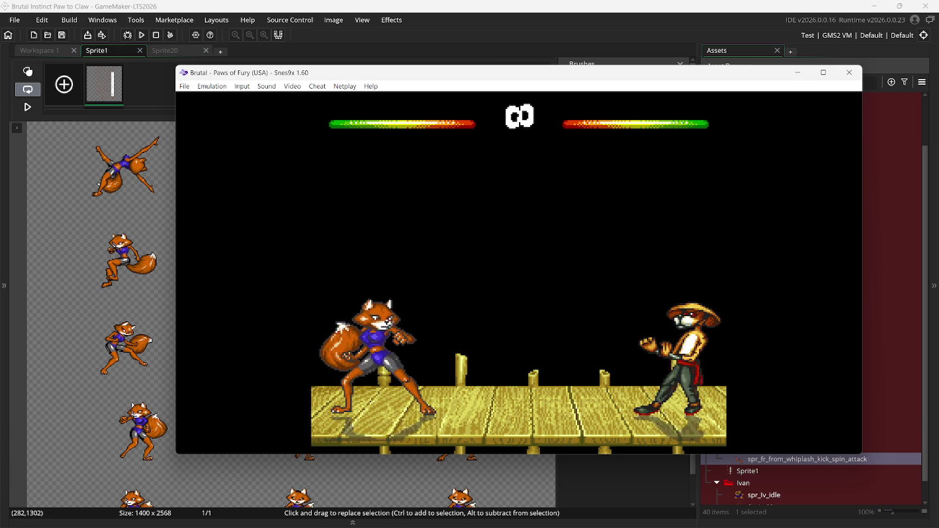
key(x)
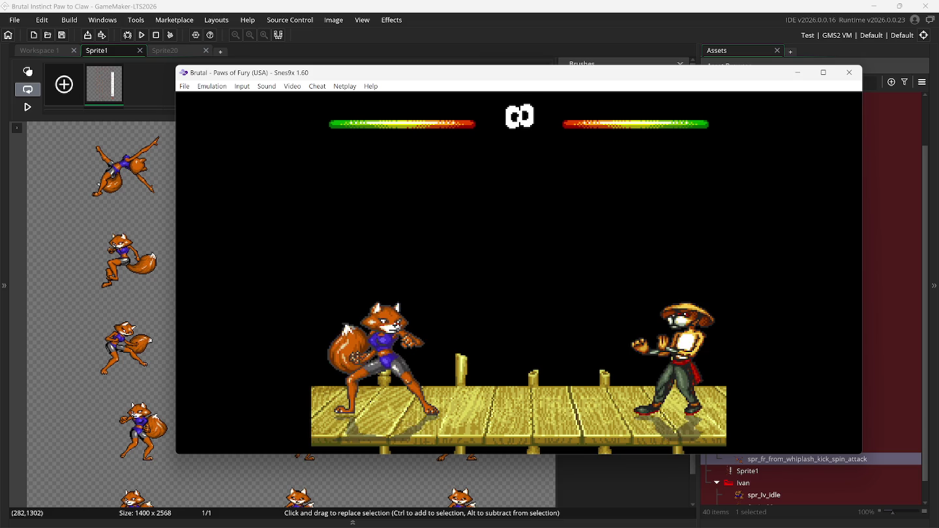
key(x)
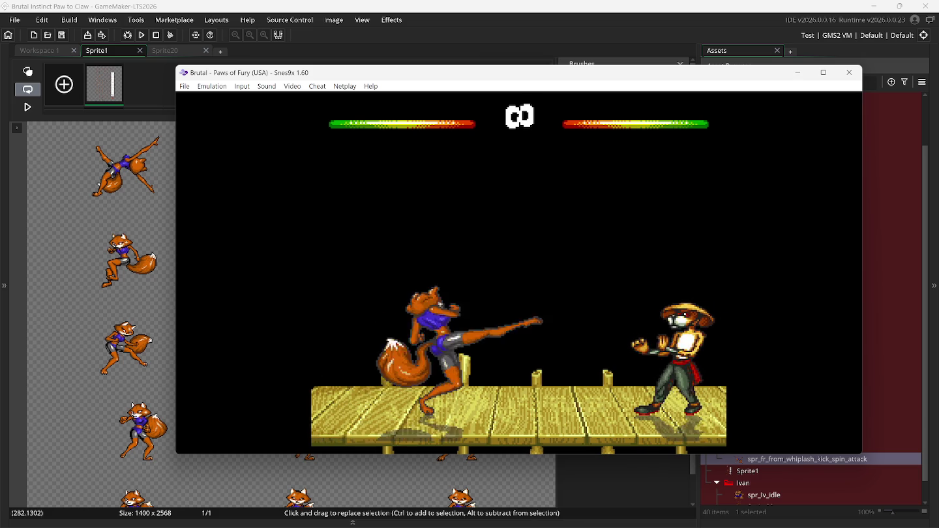
key(x)
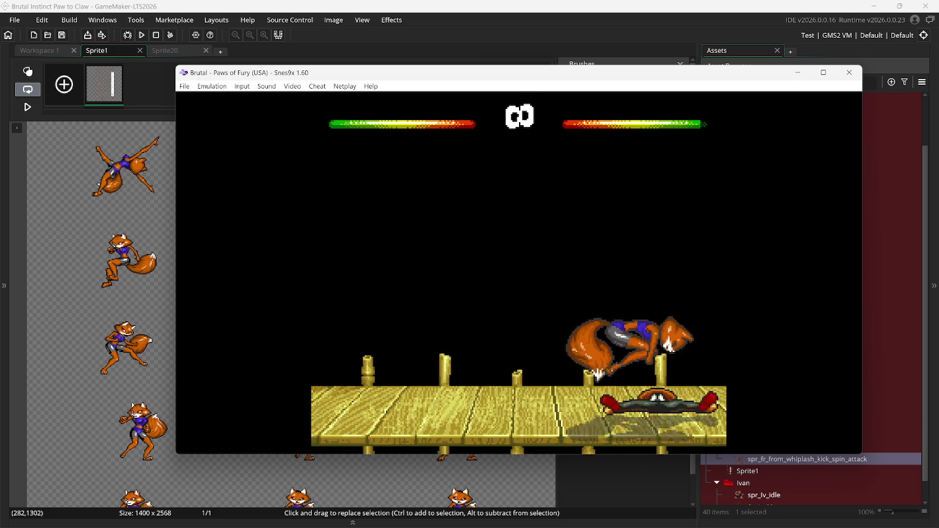
key(x)
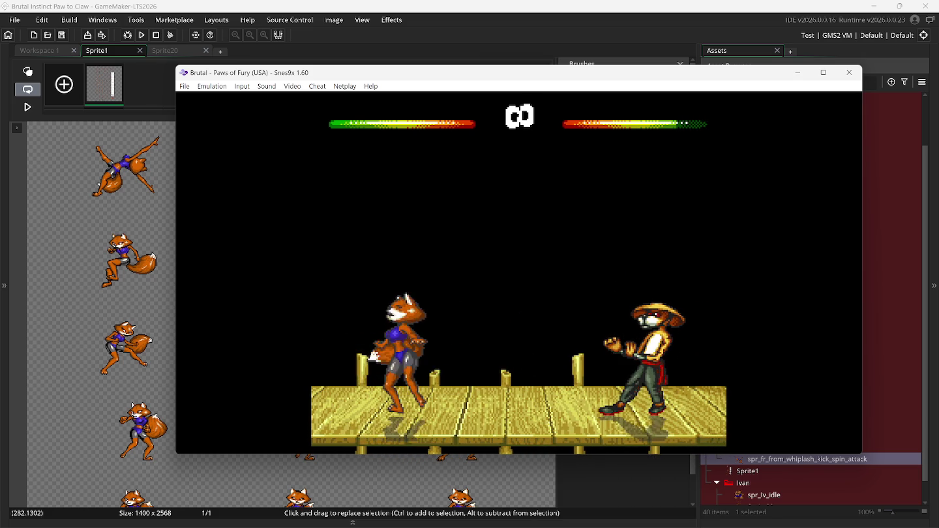
Jump, rewind, jump forward, and hit Ivan with the fox's arms-out spinning attacks.
key(Up)
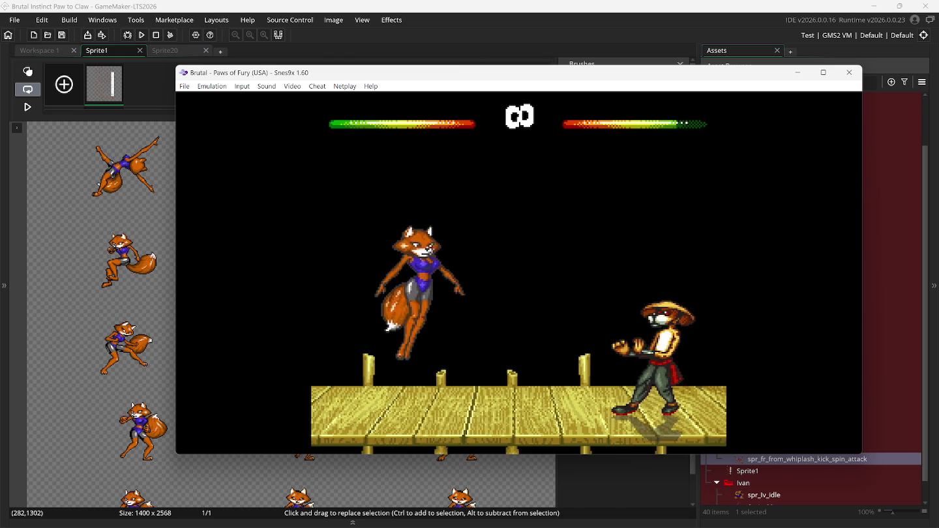
key(BackSpace)
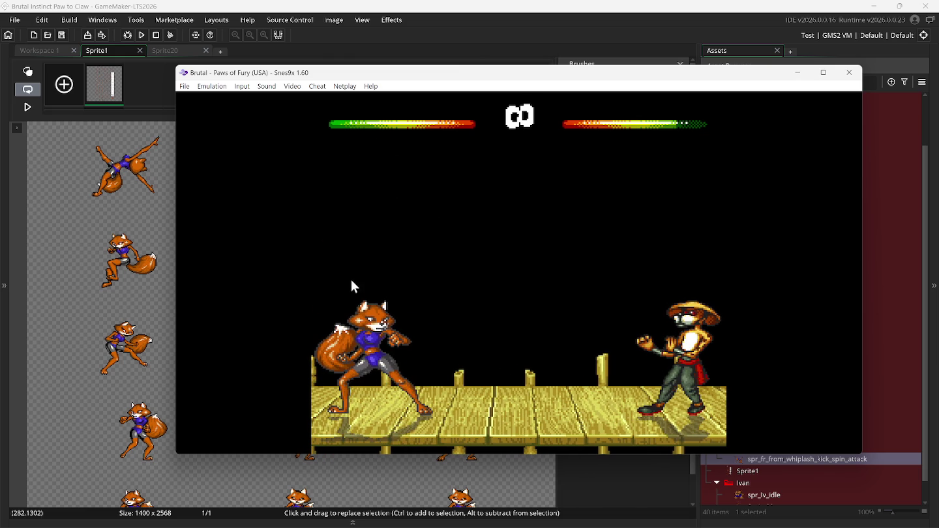
key(Up)
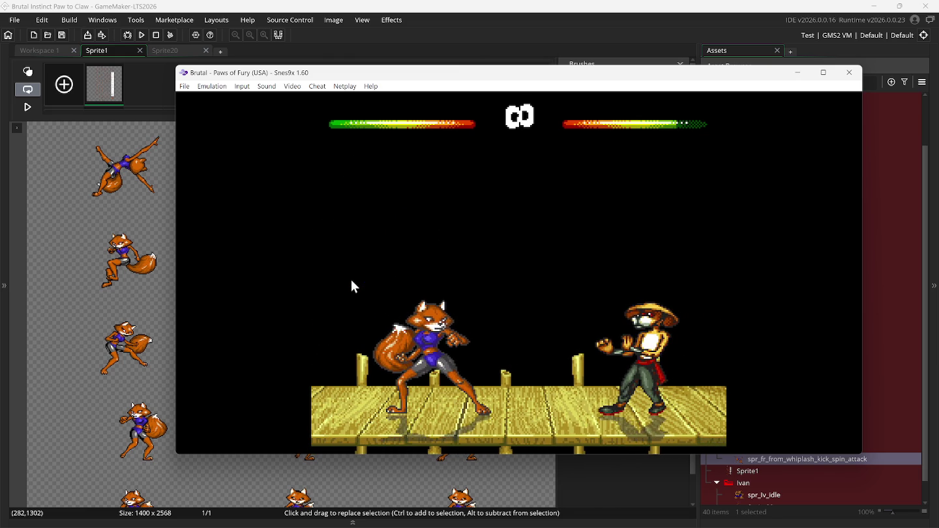
key(Left)
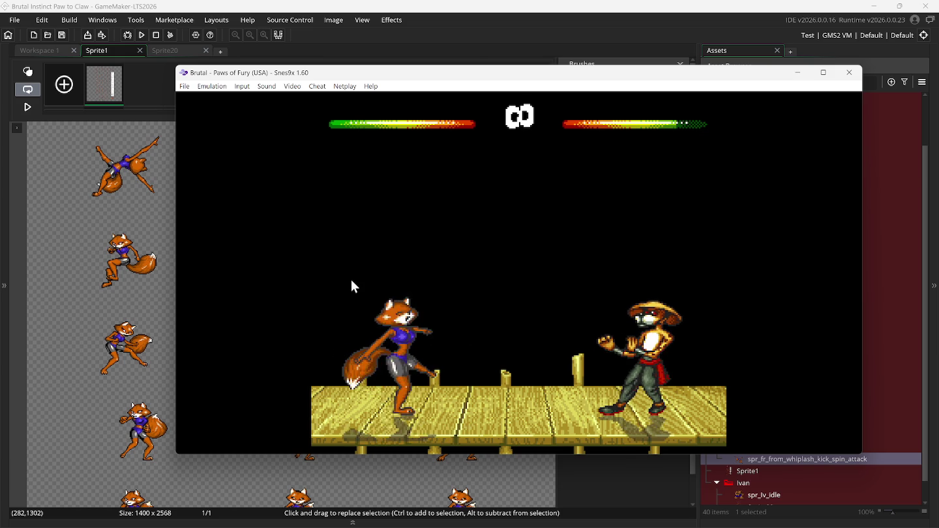
key(x)
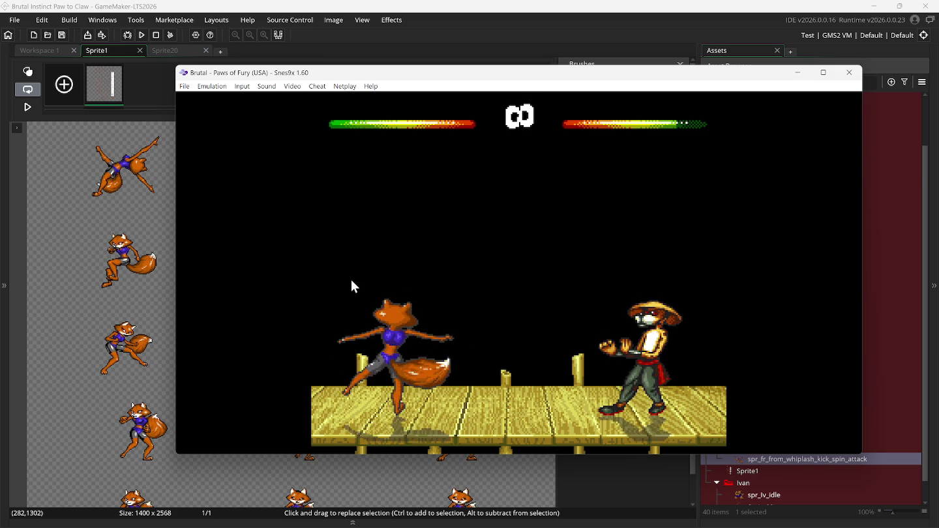
key(x)
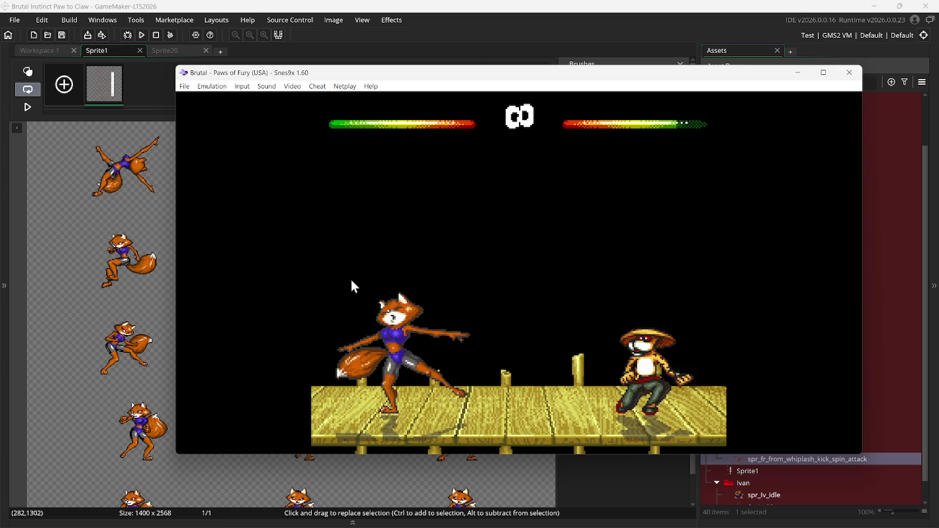
key(x)
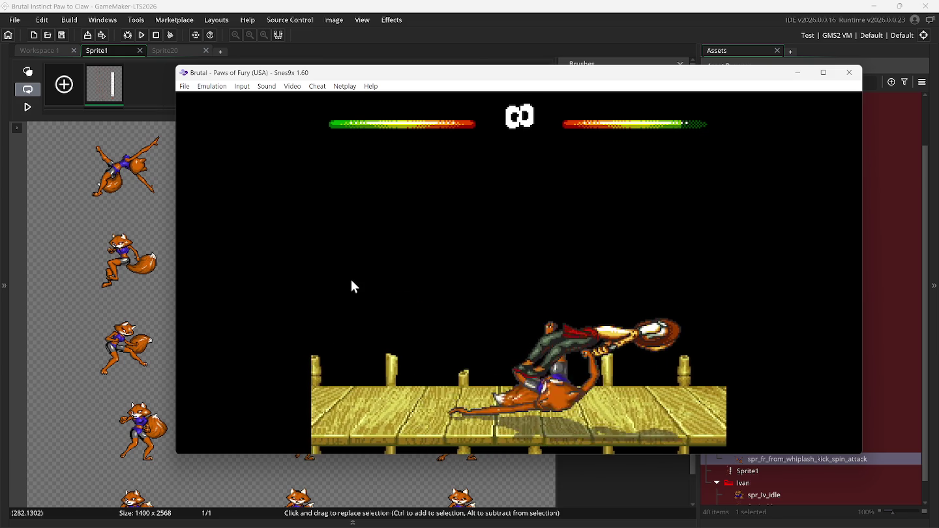
key(x)
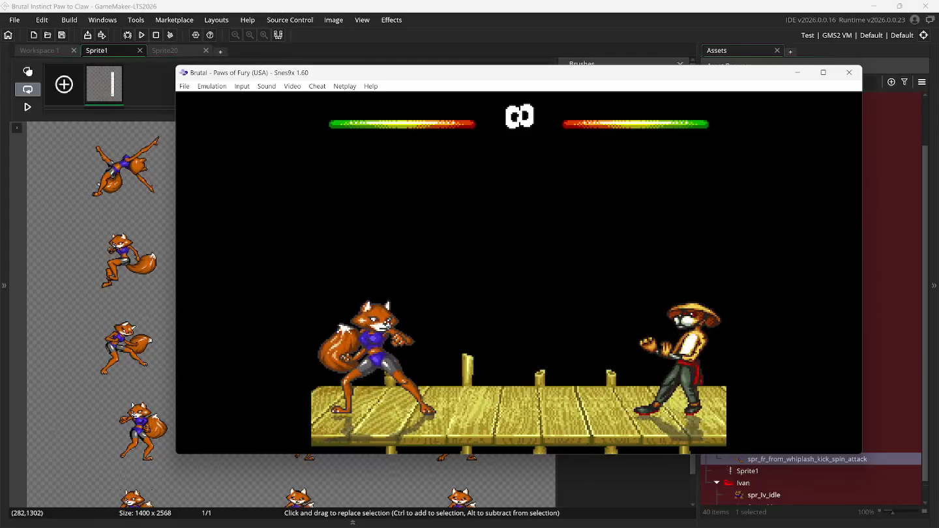
Throw repeated high kicks with C, then a low sweep kick.
key(c)
key(c)
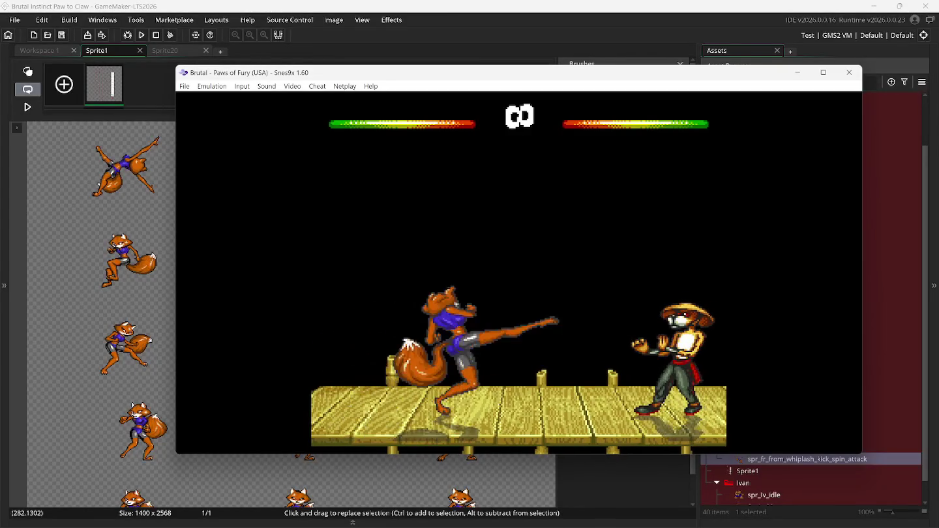
key(c)
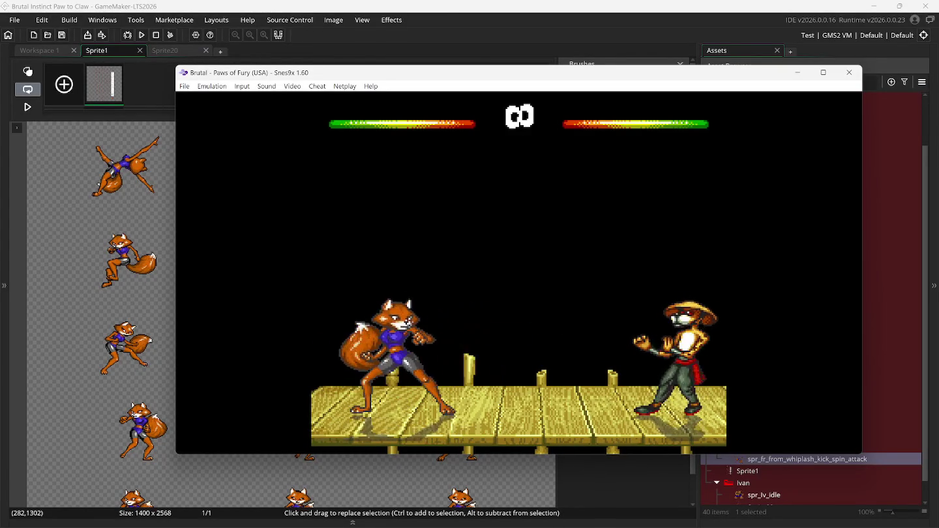
key(c)
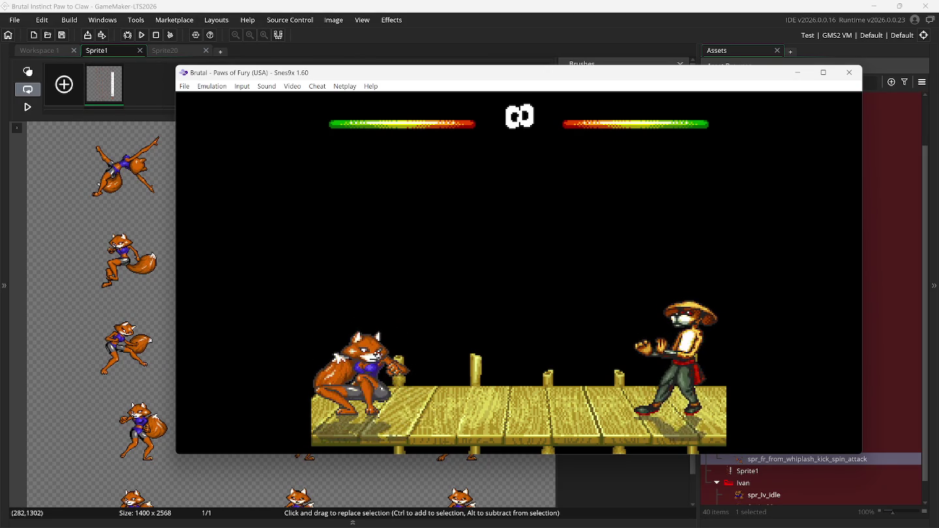
key(Down)
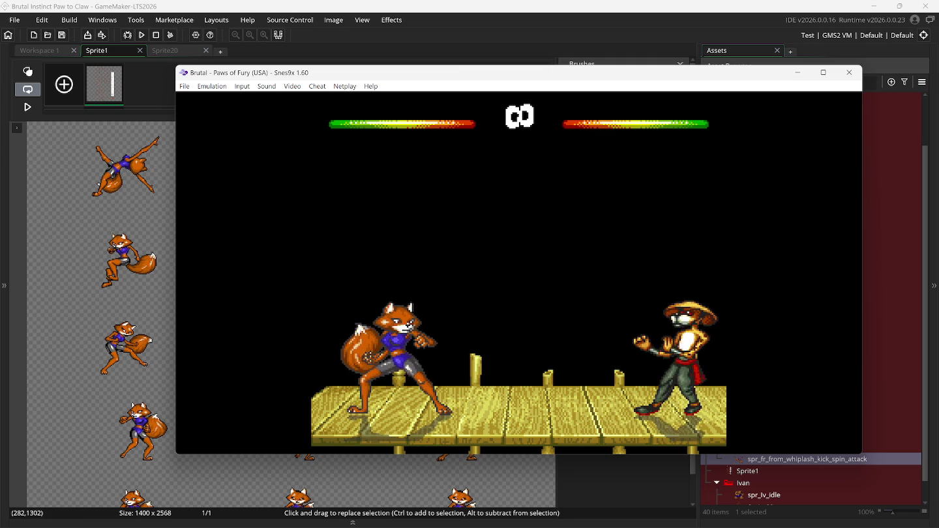
Move Snes9x aside, bring Sprite1 forward and scroll up to its upper frames.
mouse_move(306, 79)
mouse_down()
mouse_move(371, 63)
mouse_move(387, 72)
mouse_move(373, 68)
mouse_up()
scroll(63, 289, down, 1)
click(83, 296)
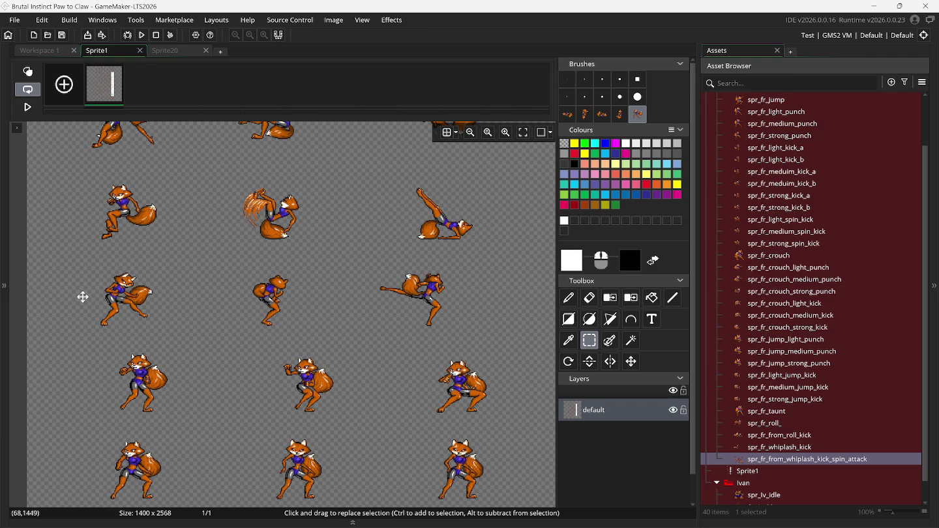
scroll(83, 297, up, 2)
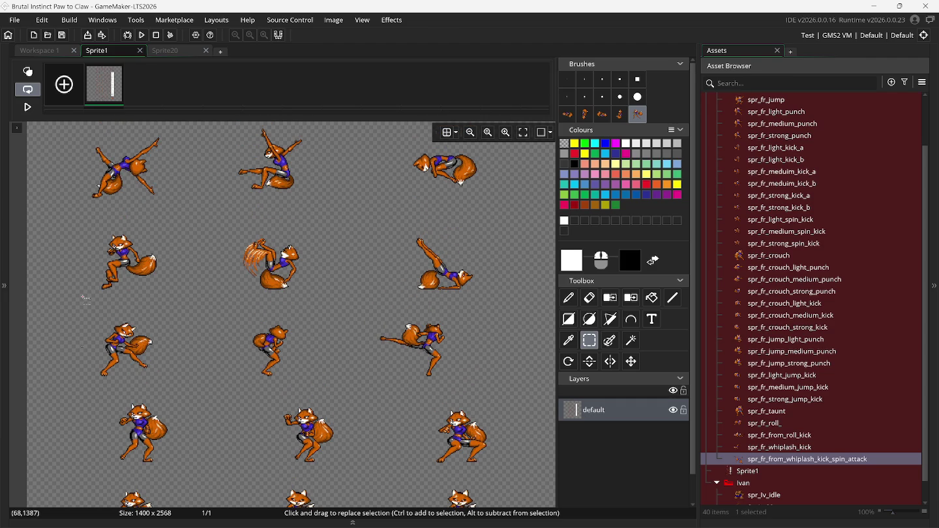
scroll(84, 300, up, 1)
scroll(85, 299, up, 1)
scroll(82, 301, right, 3)
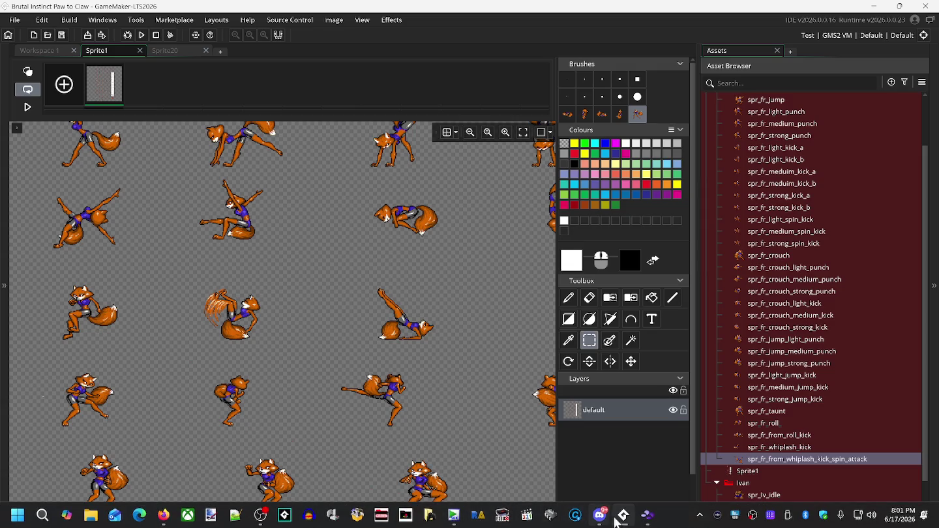
click(620, 517)
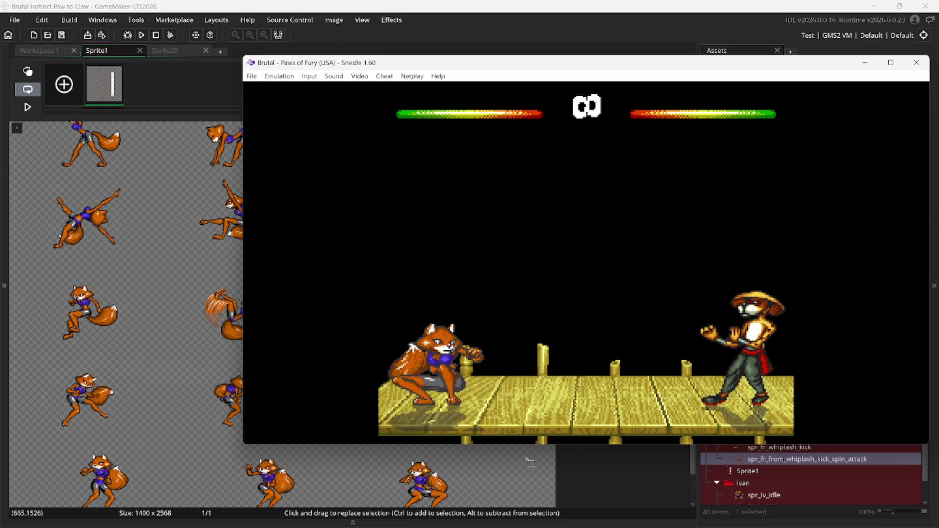
Make the fox throw a forward kick with the V key.
key(v)
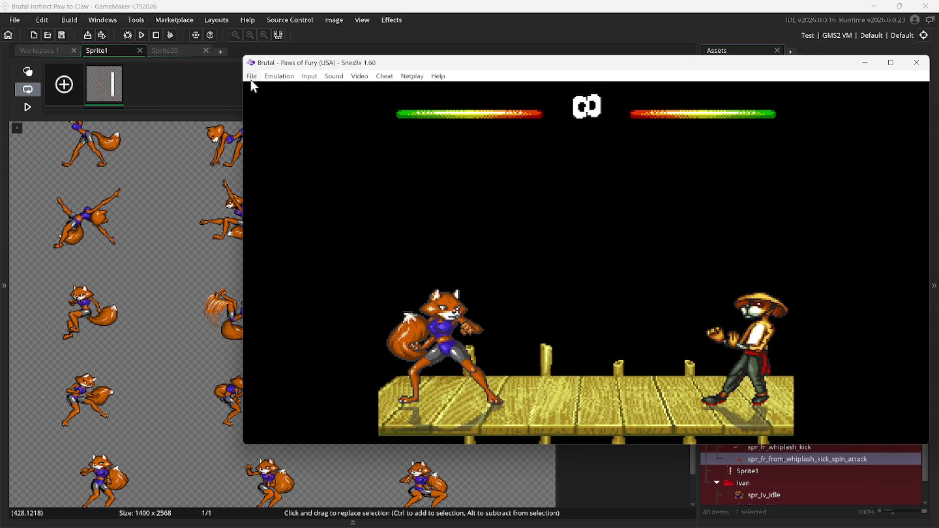
Perform the fox's lunging attack with V, then drop her into a crouch.
click(277, 77)
click(362, 205)
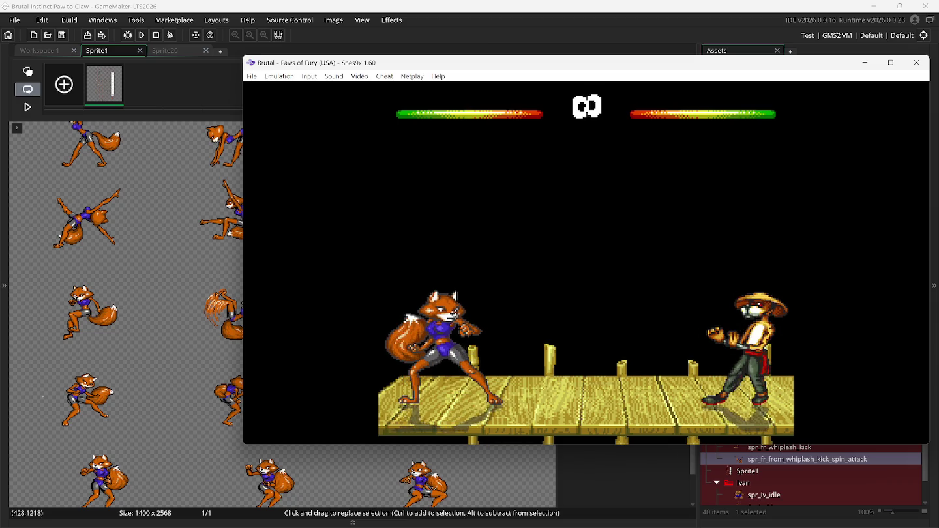
key(v)
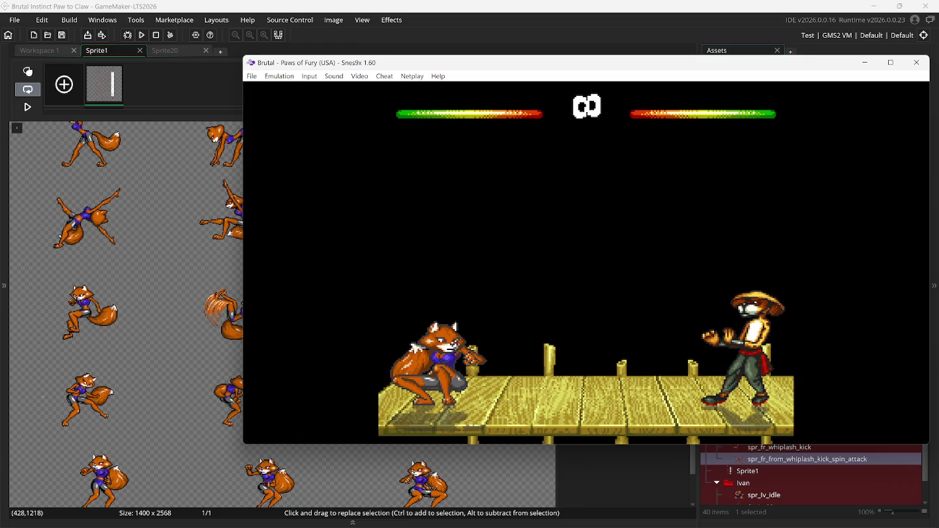
key(Down)
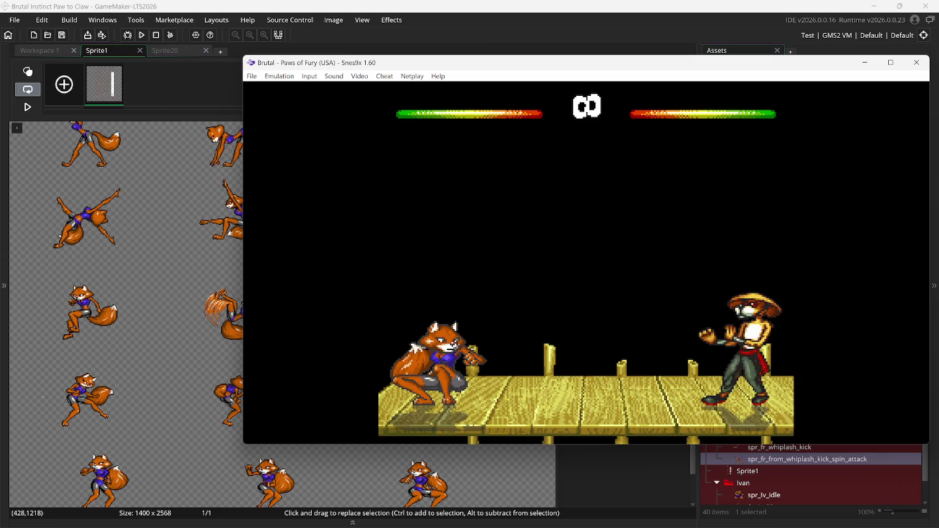
Alternate low sweeps and high kicks with C, then start the cartwheel spin attack.
key(c)
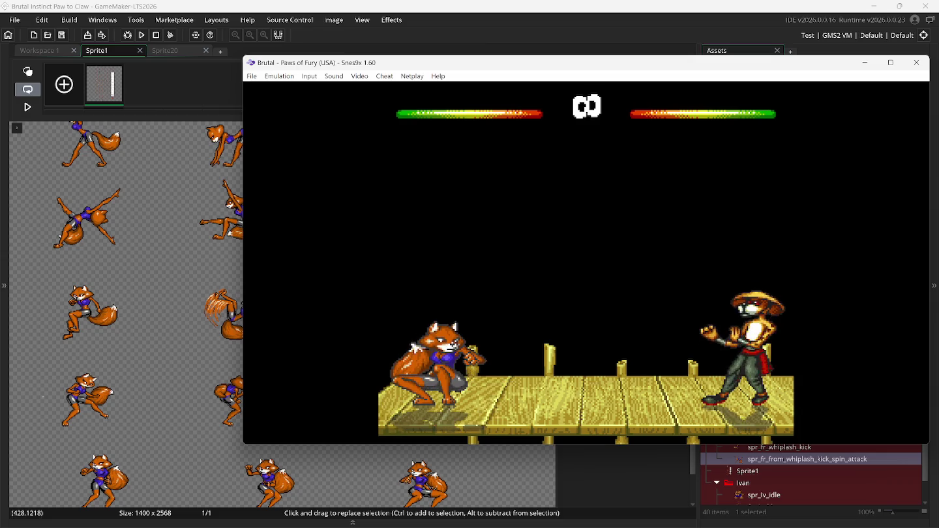
key(c)
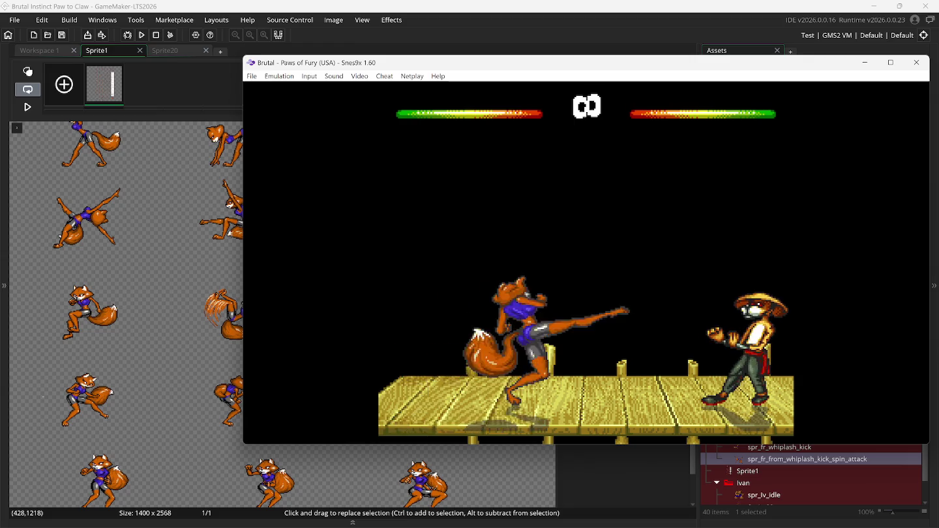
key(Down)
key(c)
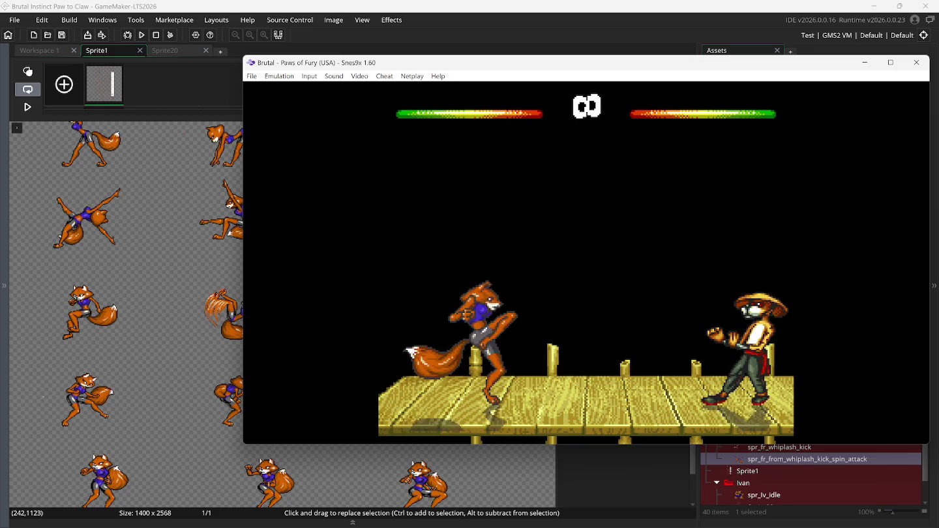
key(v)
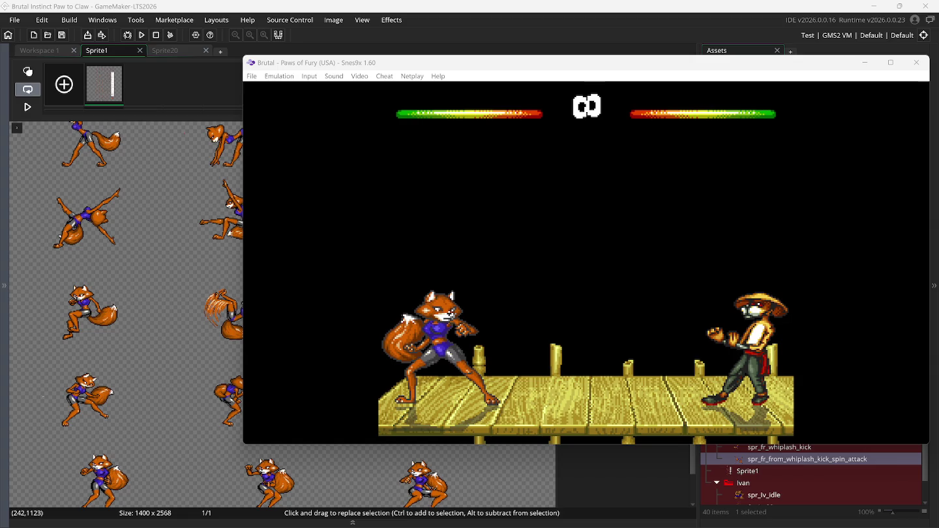
Bring Sprite1 forward and scroll down and back up over the fox's kick and spin frames.
click(138, 9)
scroll(281, 313, down, 2)
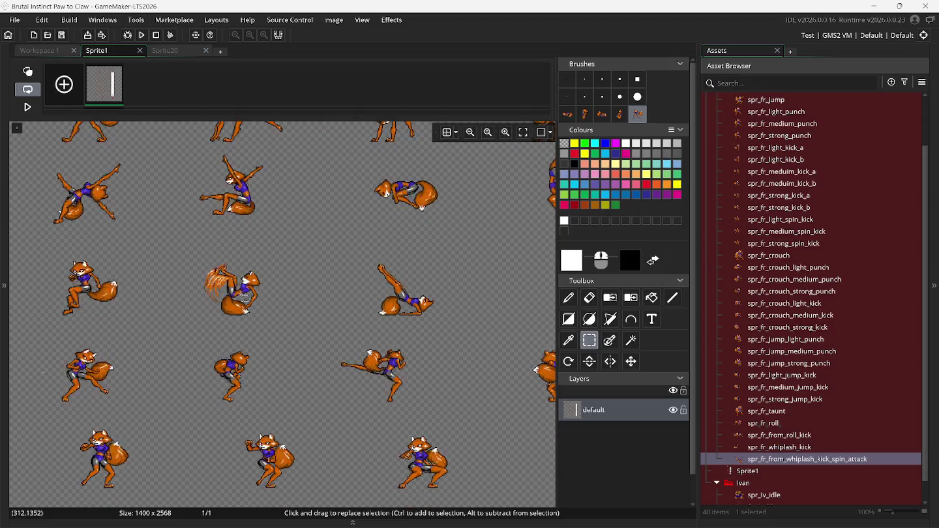
scroll(287, 362, down, 3)
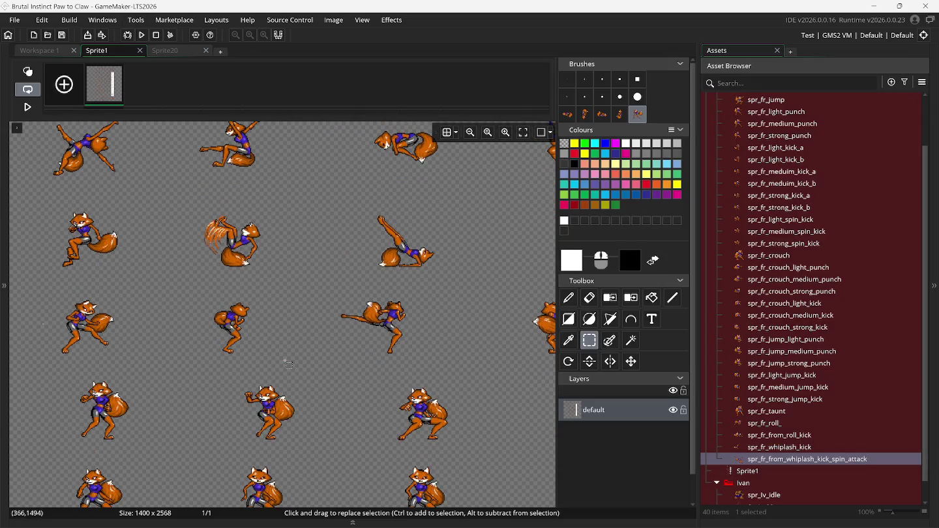
scroll(287, 362, down, 6)
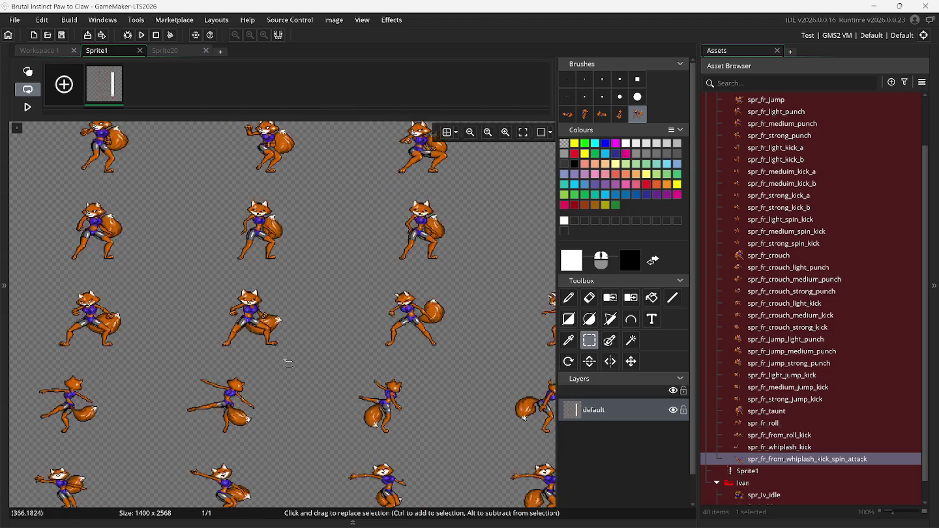
scroll(287, 362, up, 8)
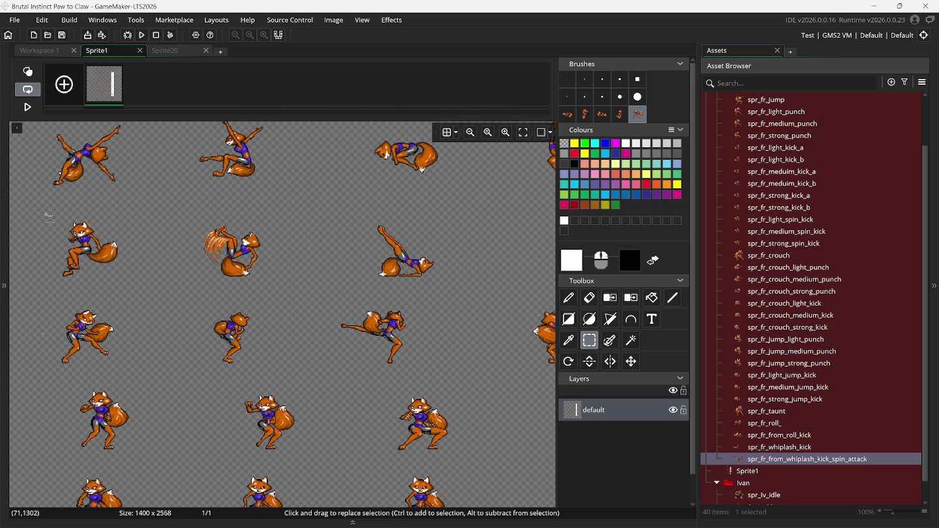
Capture the standing, spinning and lying fox poses from Sprite1's second row as three custom brushes.
mouse_move(46, 215)
mouse_down()
mouse_move(65, 238)
mouse_move(124, 264)
mouse_move(129, 286)
mouse_up()
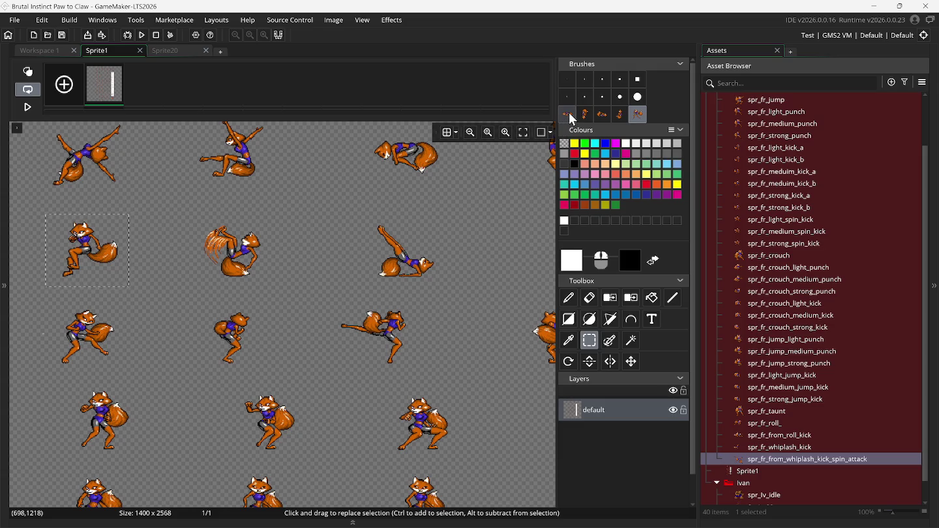
click(573, 120)
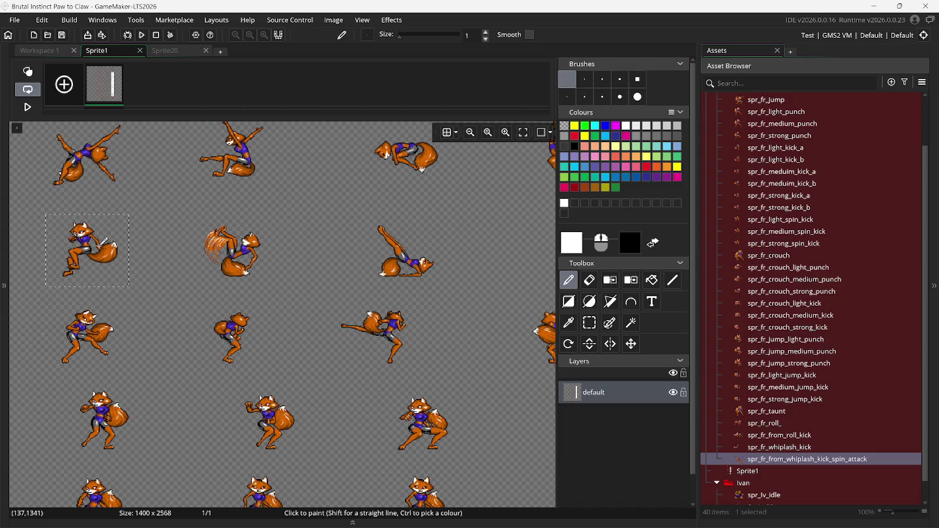
key(ctrl+b)
click(590, 341)
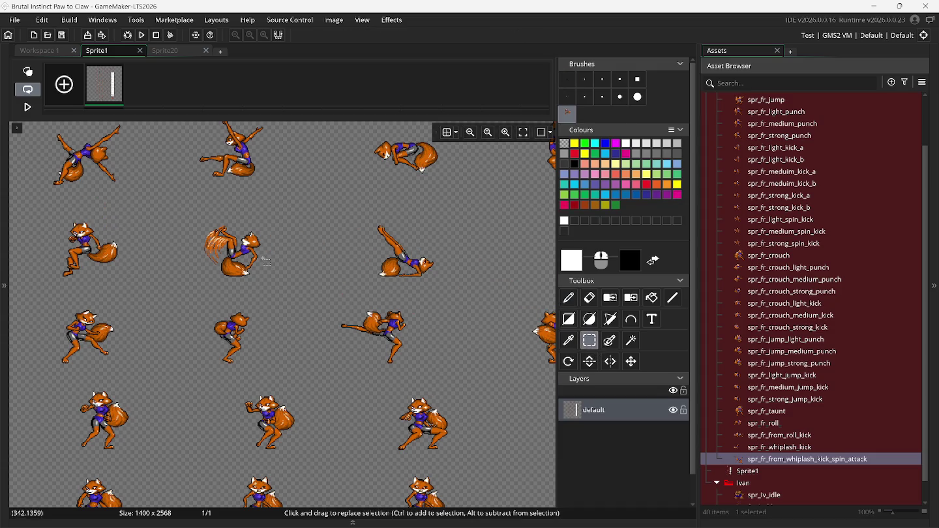
drag(180, 217, 278, 286)
key(ctrl+b)
click(591, 341)
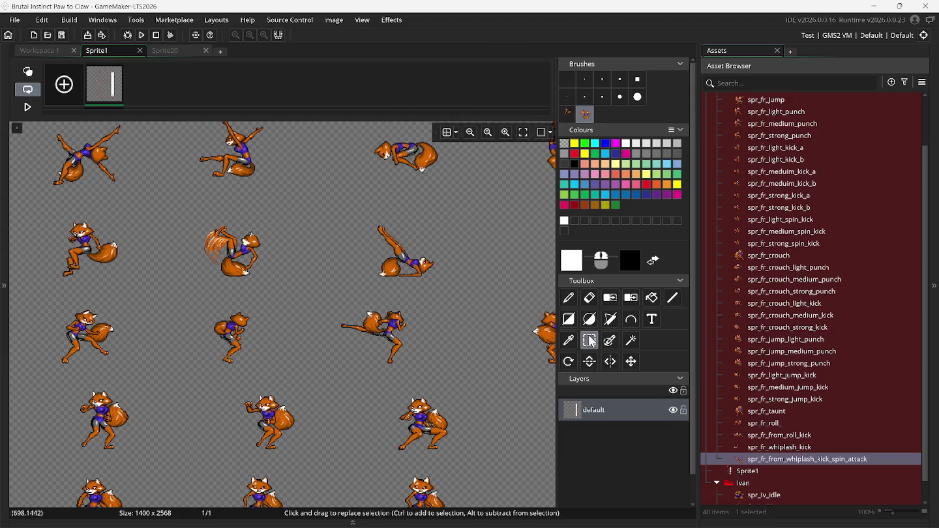
drag(353, 209, 452, 286)
key(ctrl+b)
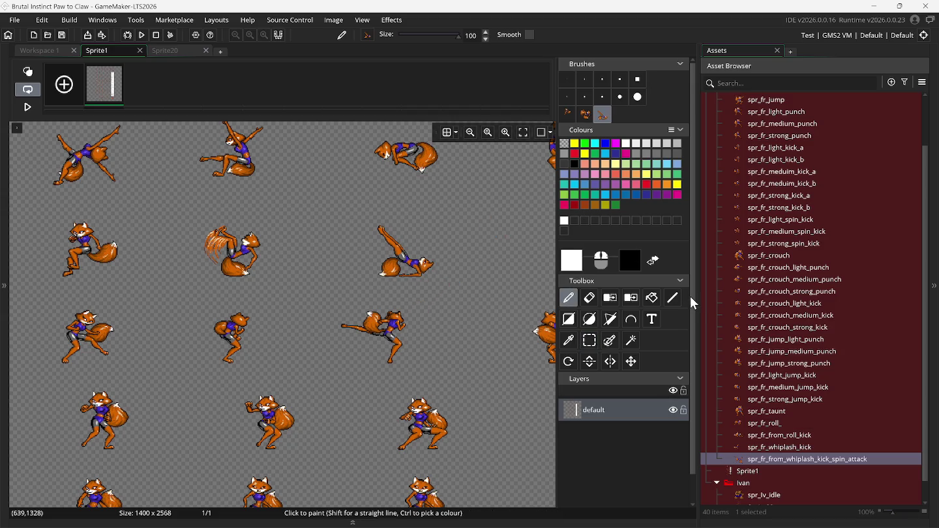
Create a new sprite named spr_fr_ with its origin at Bottom Centre.
right_click(773, 461)
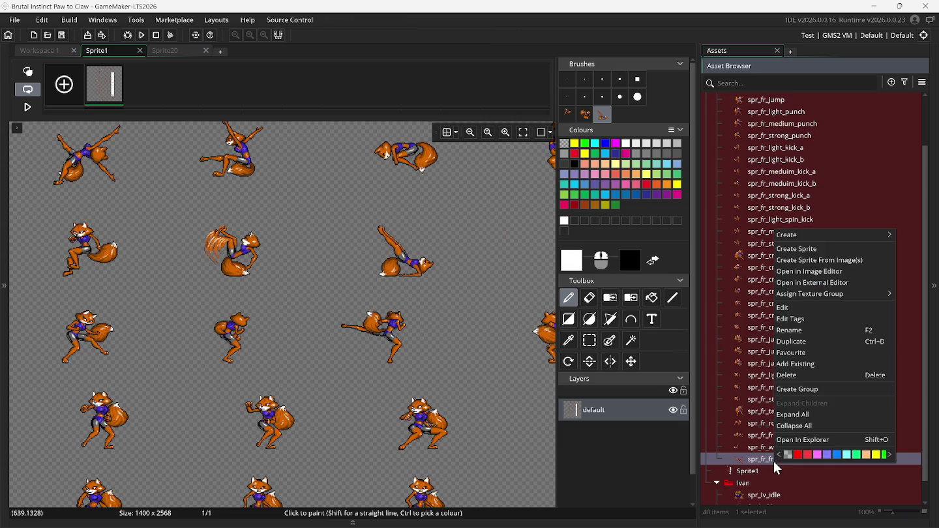
click(806, 250)
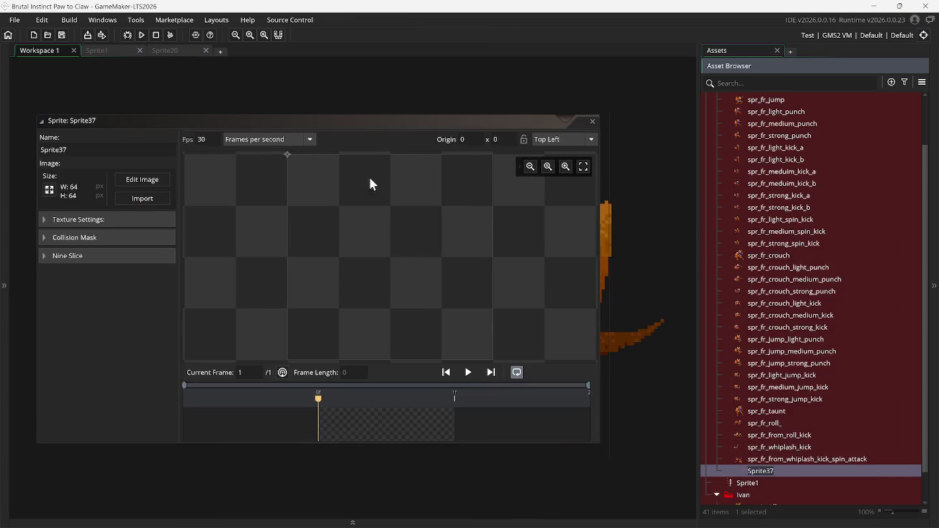
click(551, 142)
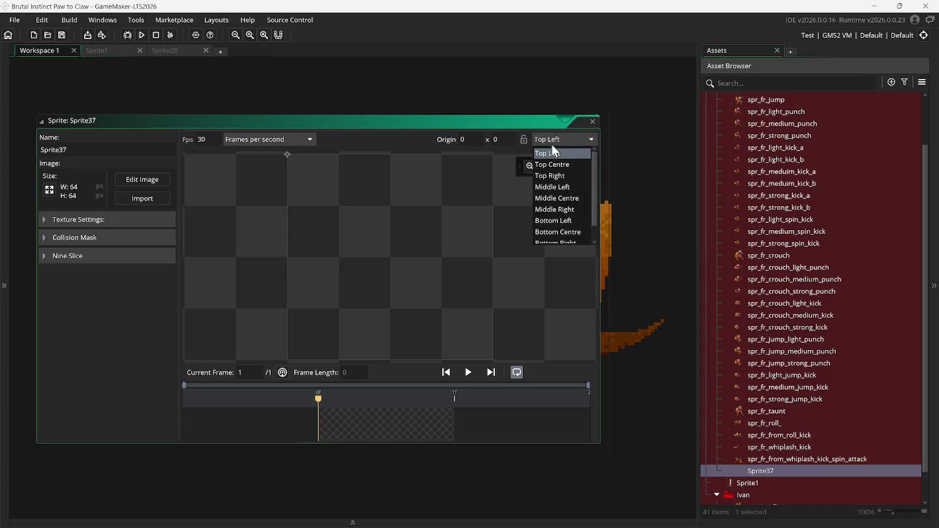
click(576, 230)
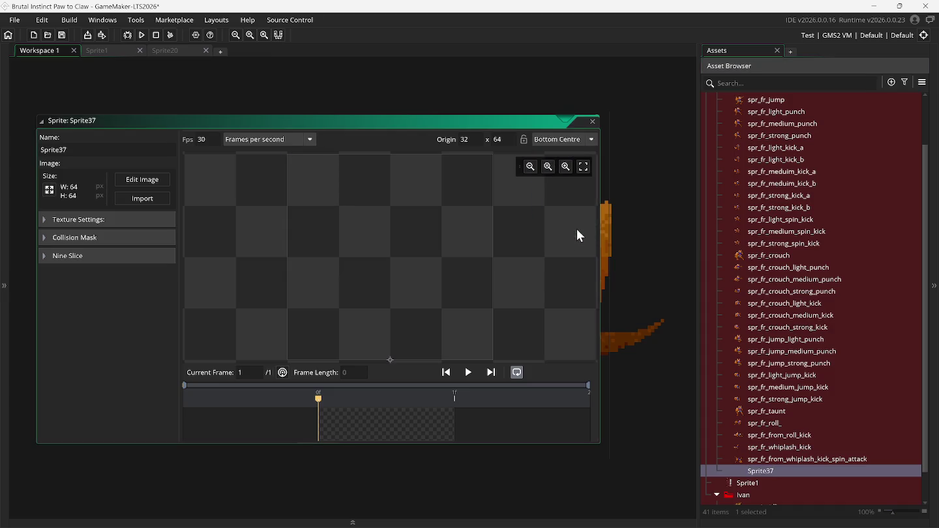
double_click(75, 151)
text(spr)
text(_)
text(fr)
text(_)
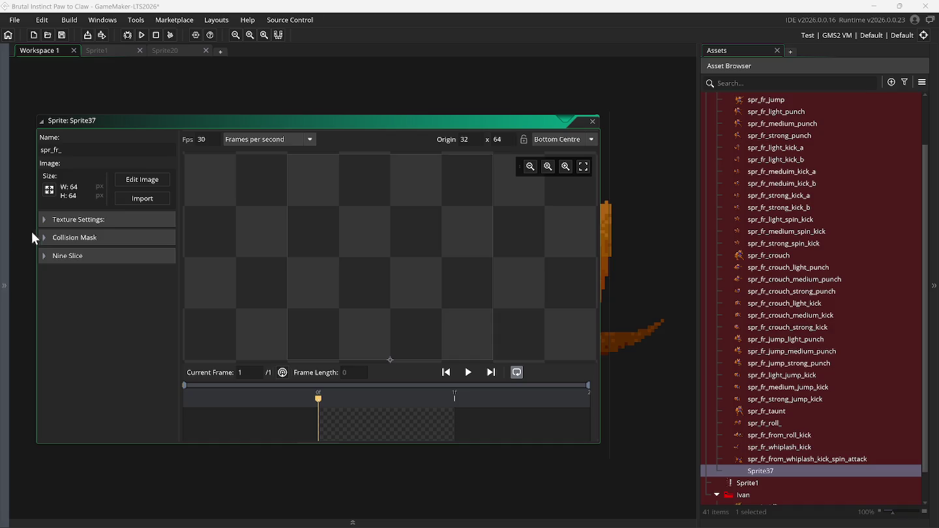
Resize the spr_fr_ canvas to 200 × 200 without scaling and open its image for editing.
click(50, 190)
click(185, 125)
text(200)
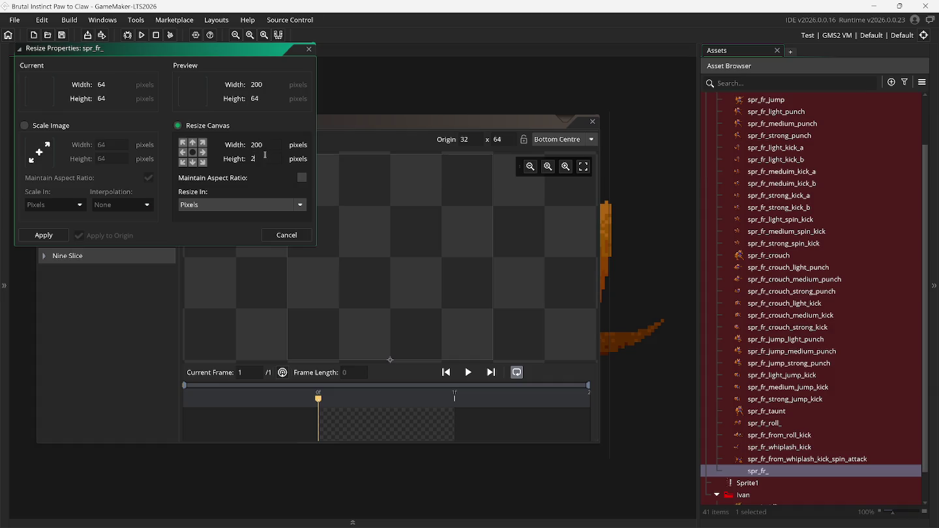
click(44, 235)
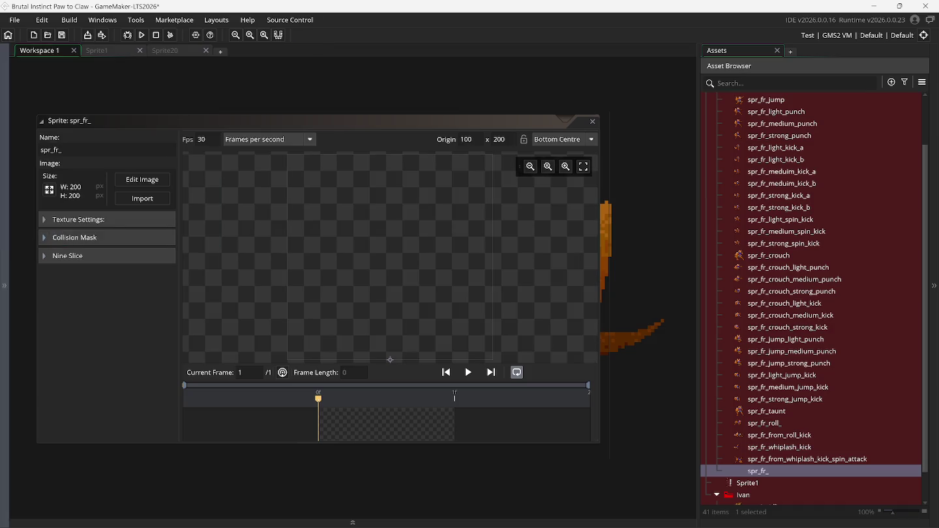
click(142, 202)
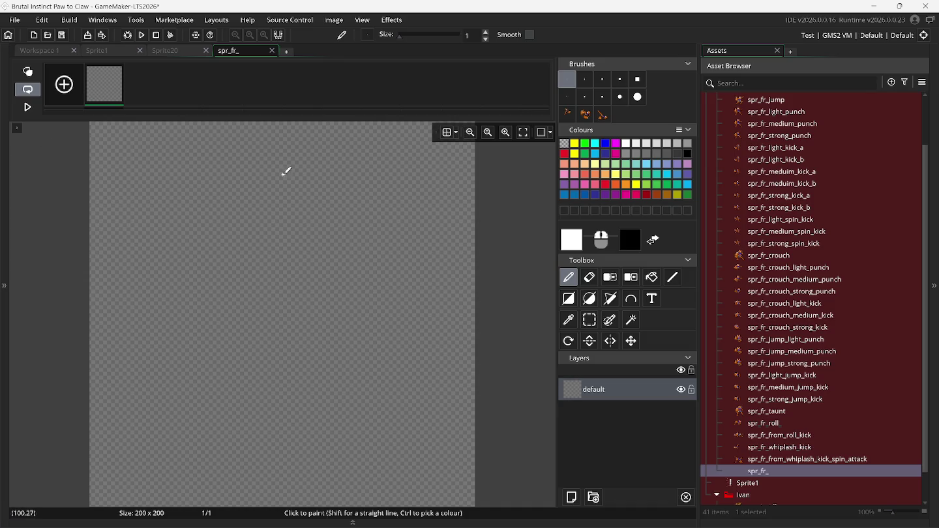
Stamp the standing fox brush on frame 1 and add two empty frames.
click(602, 115)
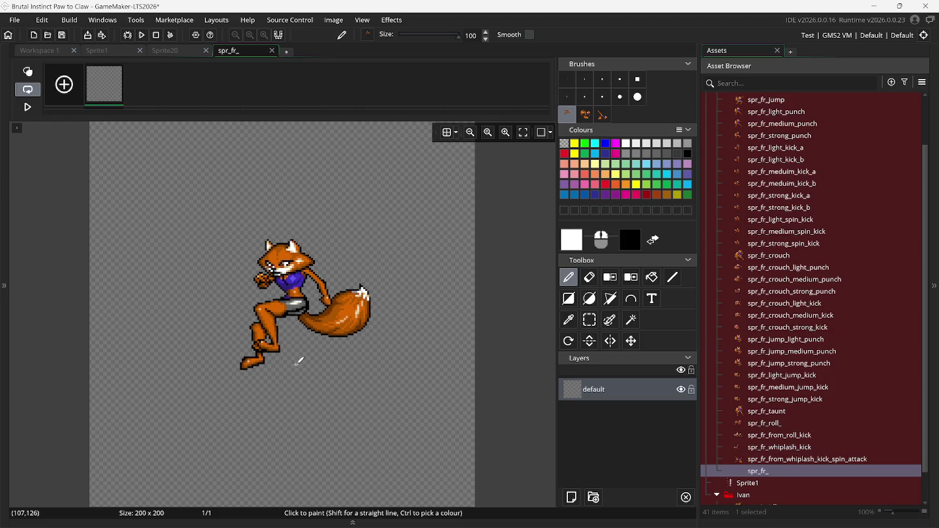
click(64, 98)
click(65, 97)
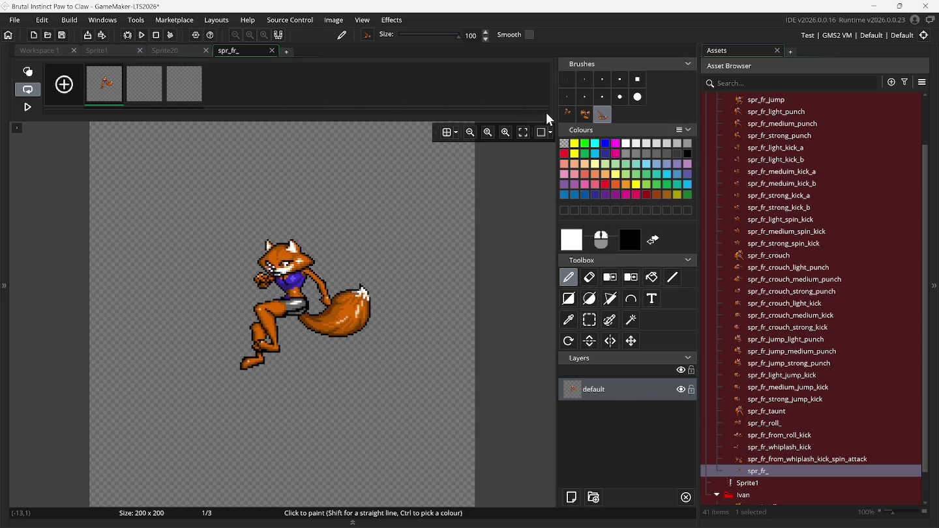
Stamp the curled fox pose into frame 2 using the onion-skin ghost of frame 1.
click(584, 114)
click(156, 91)
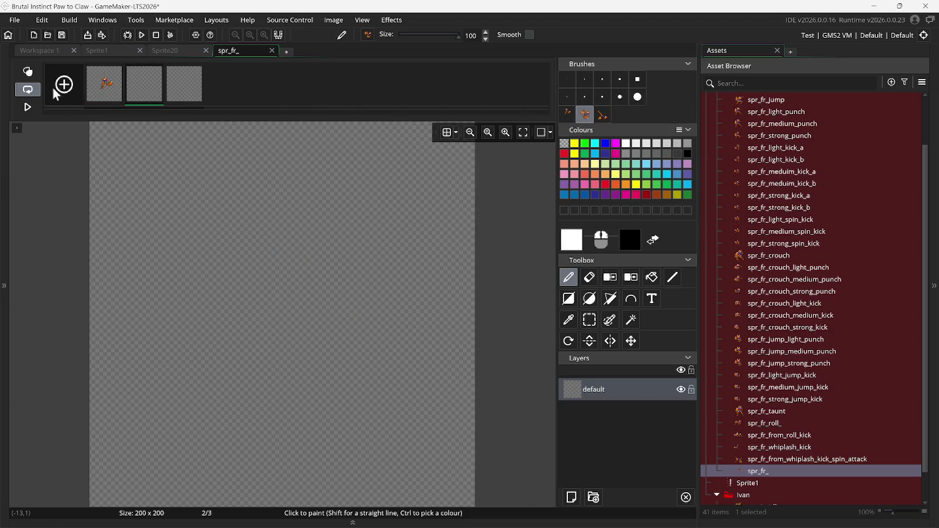
click(26, 71)
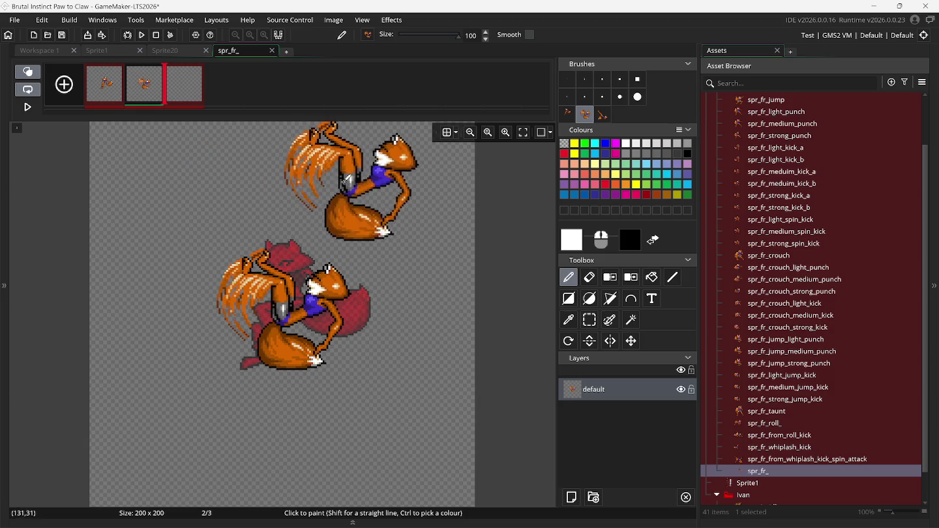
click(38, 75)
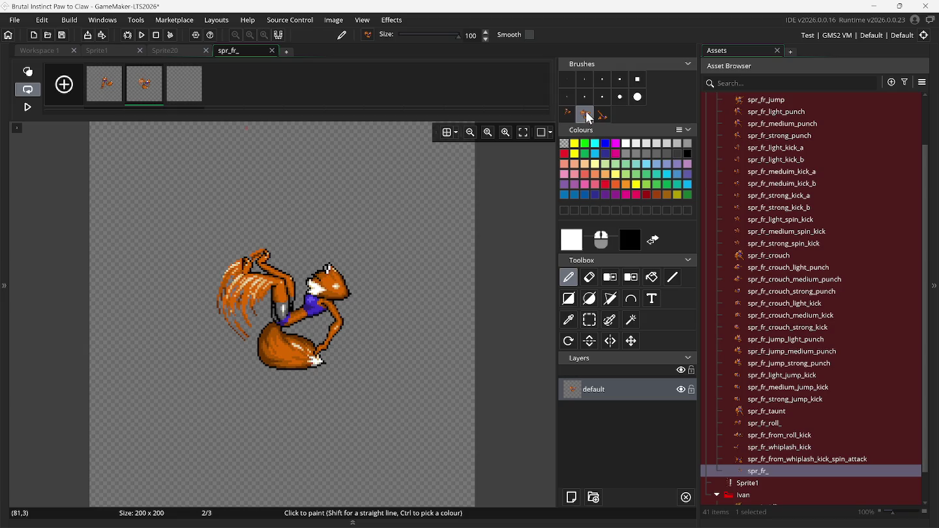
Stamp the lying fox pose into frame 3, review frames 1 and 2, then return to Snes9x.
click(597, 120)
click(189, 97)
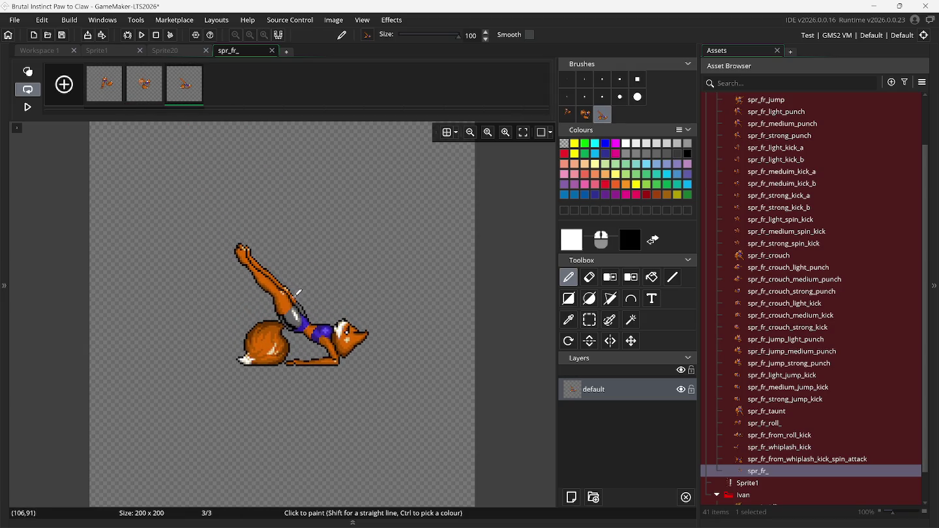
click(112, 94)
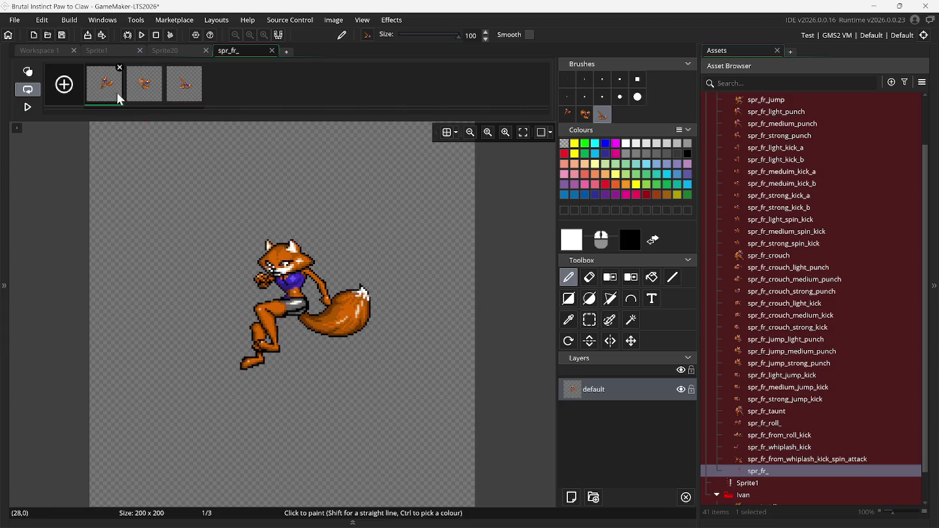
click(141, 102)
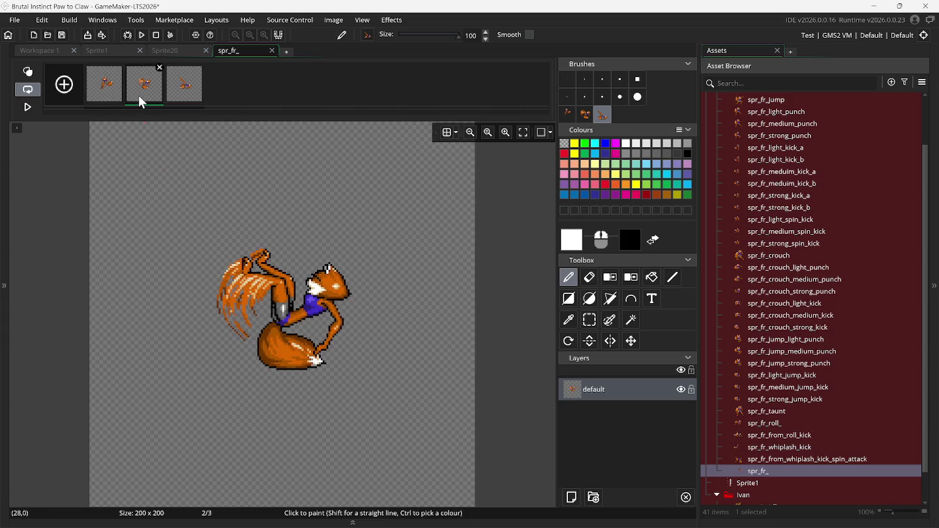
mouse_move(623, 516)
click(577, 459)
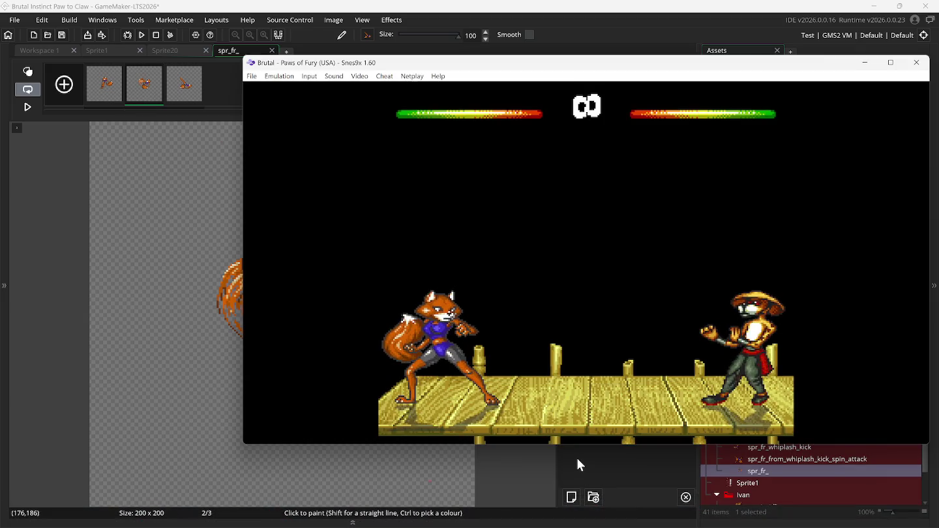
Walk the fox right toward the opponent and jump three times.
key(Right)
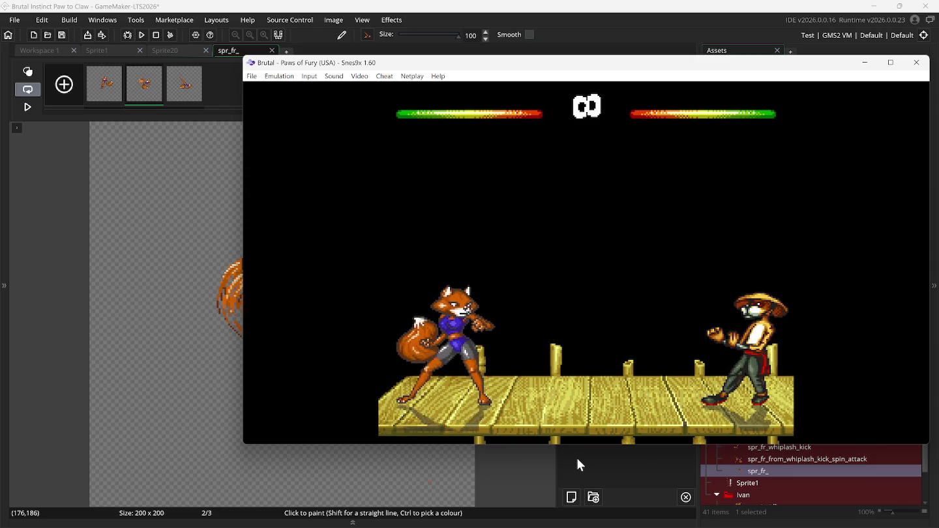
key(Right)
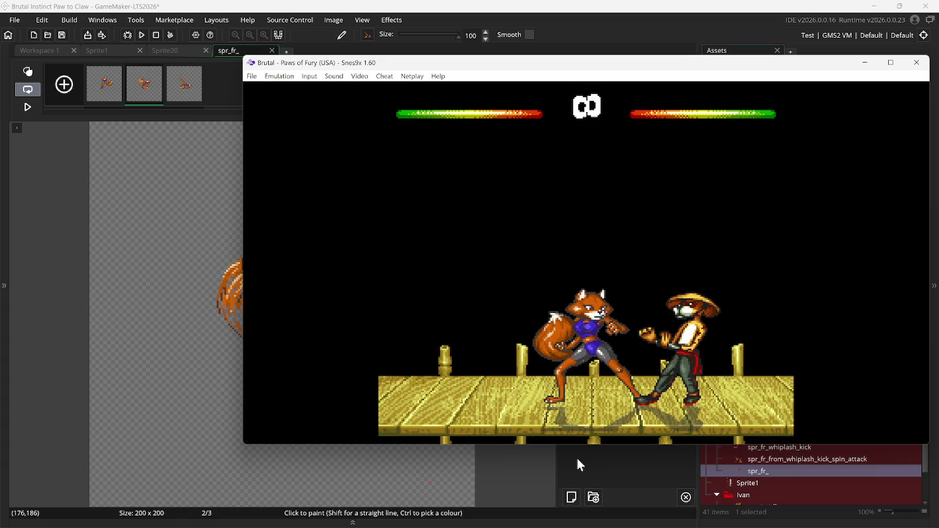
key(Up)
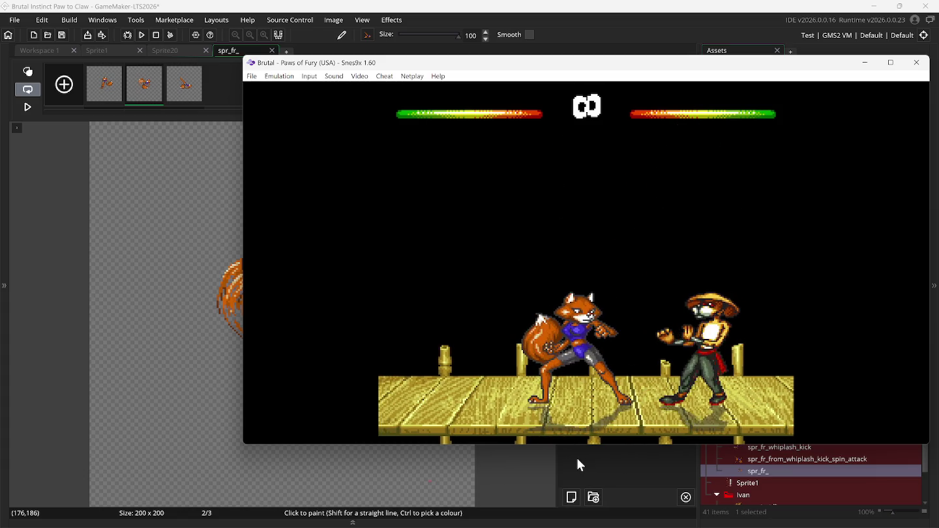
key(Up)
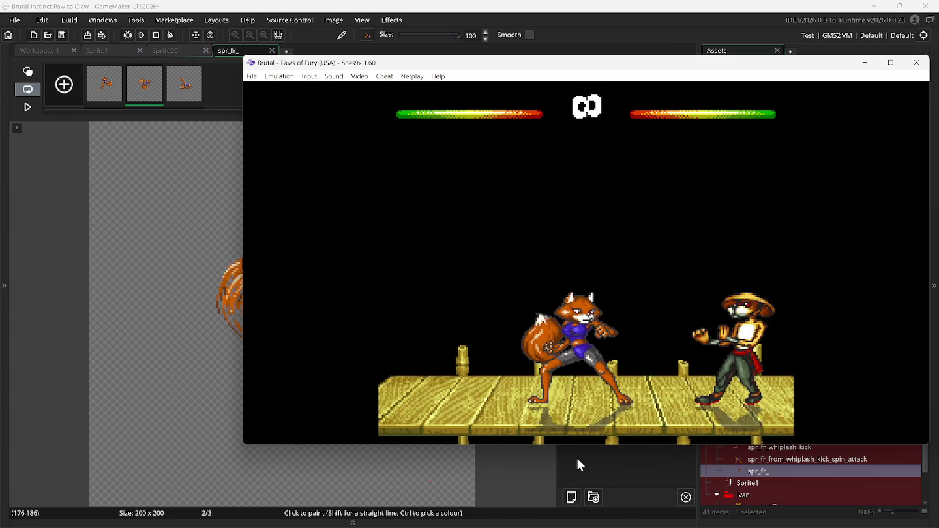
key(Up)
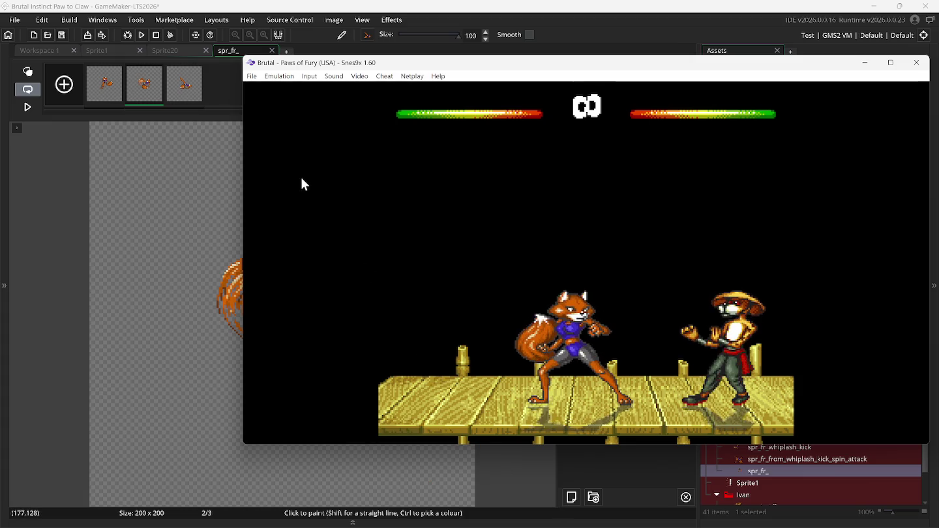
Reload the saved game from slot 0.
click(254, 80)
mouse_move(281, 124)
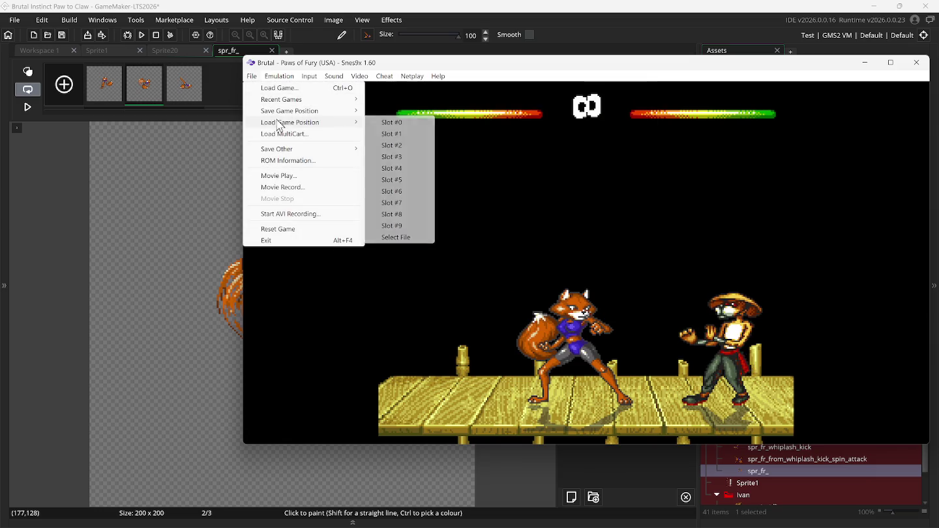
click(390, 122)
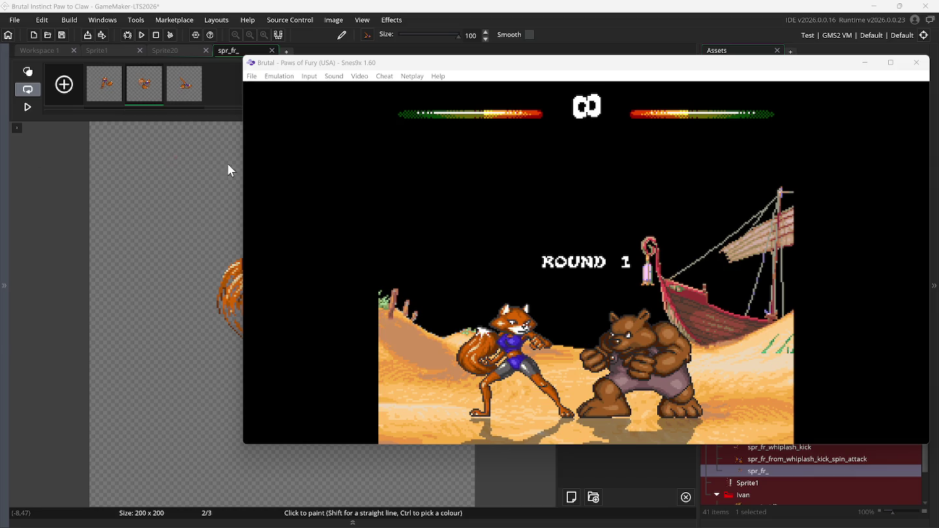
Paste into spr_fr_ in GameMaker, pick Rectangle Selection, then return to the Snes9x fight.
click(35, 208)
key(ctrl+v)
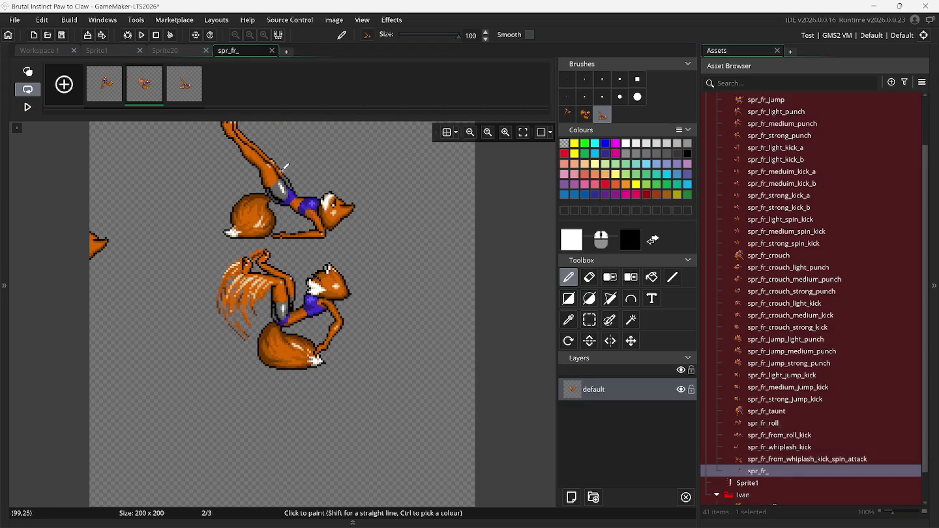
click(590, 320)
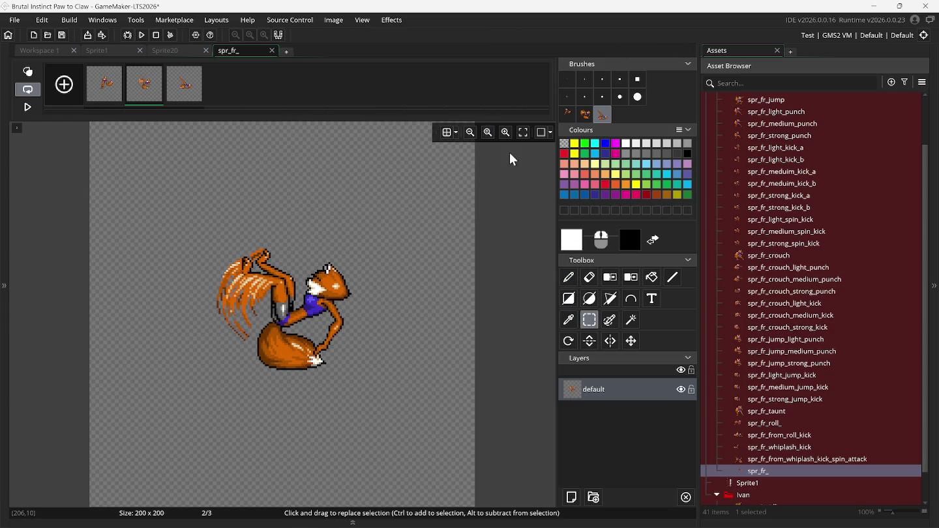
click(648, 515)
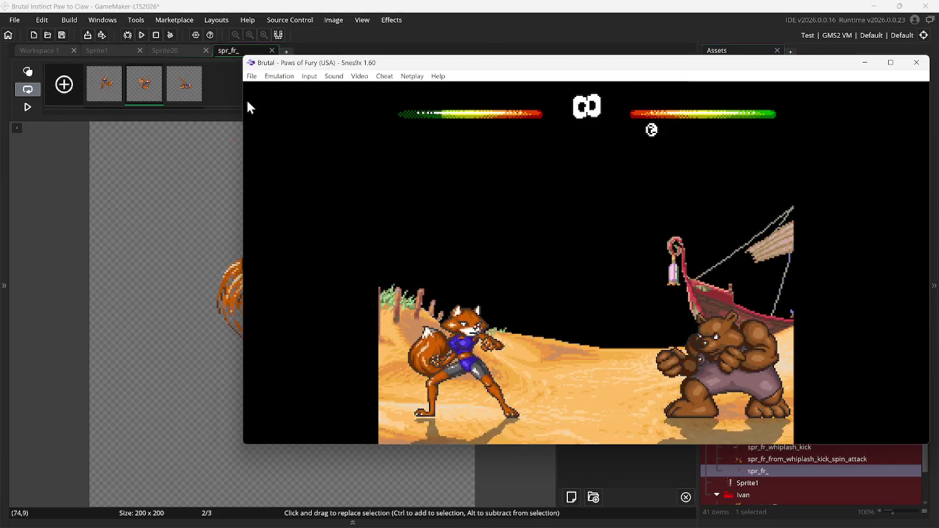
Reload the slot 0 saved game in Snes9x, then switch GameMaker to the Sprite20 bear sheet.
click(251, 76)
mouse_move(314, 123)
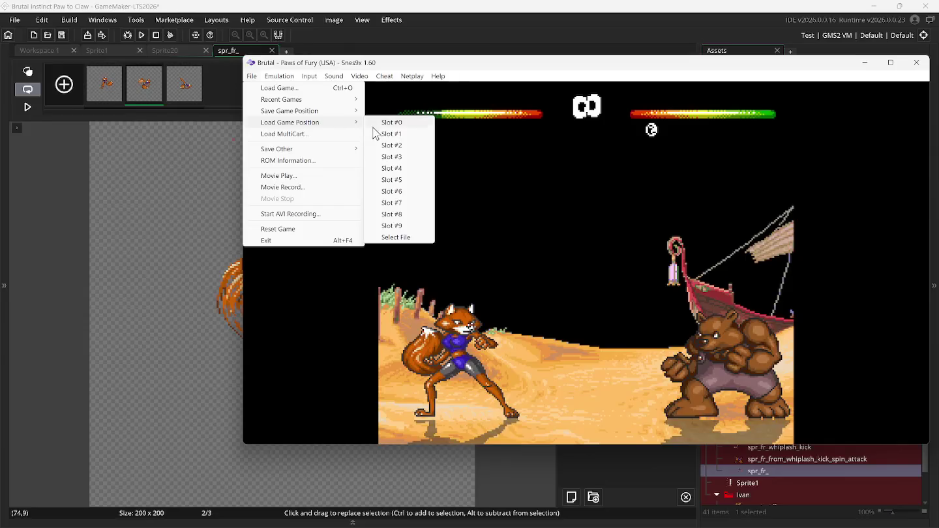
click(377, 123)
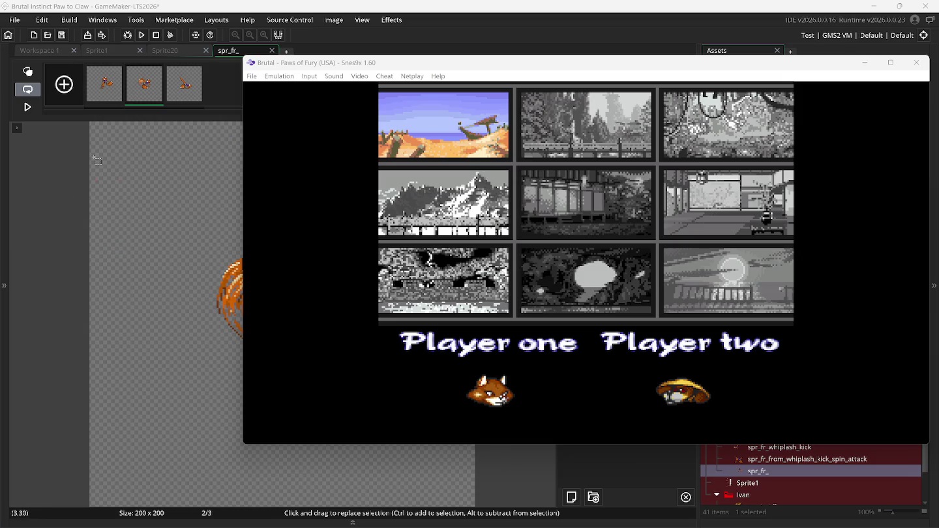
click(145, 50)
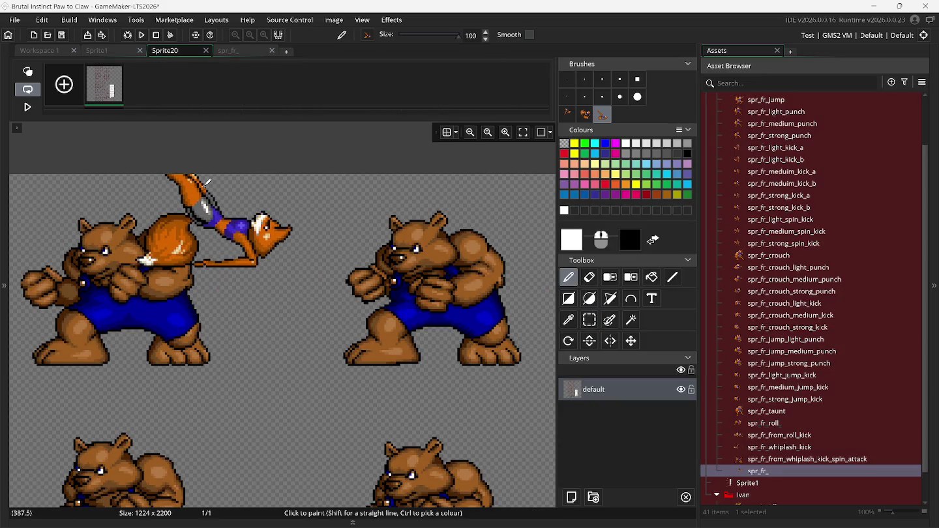
Pick Rectangle Selection and scroll across the 1224×2200 Sprite20 bear sheet.
scroll(205, 182, down, 4)
click(590, 320)
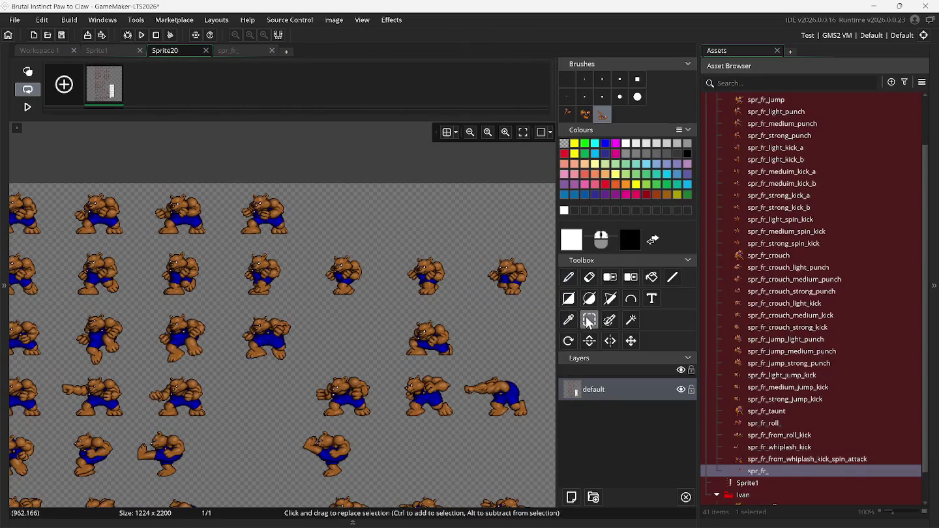
scroll(311, 315, down, 9)
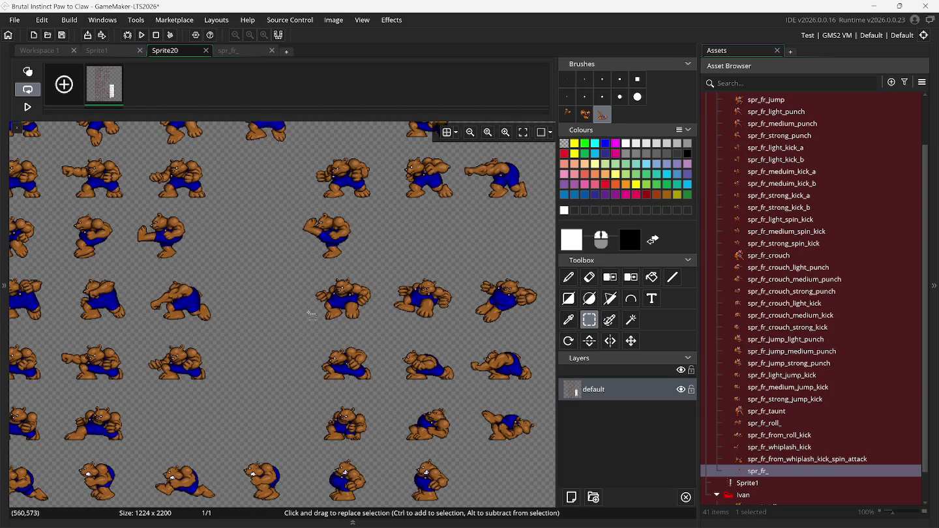
scroll(312, 314, left, 5)
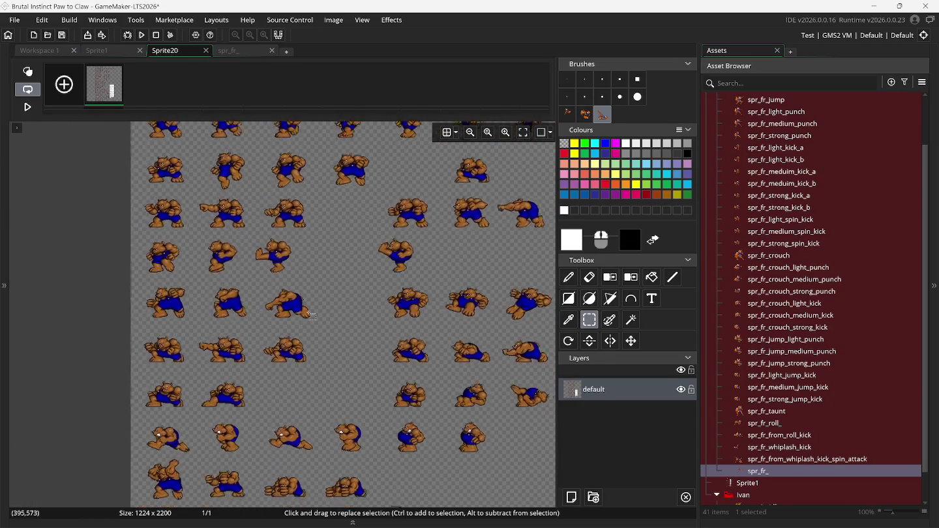
scroll(311, 315, down, 3)
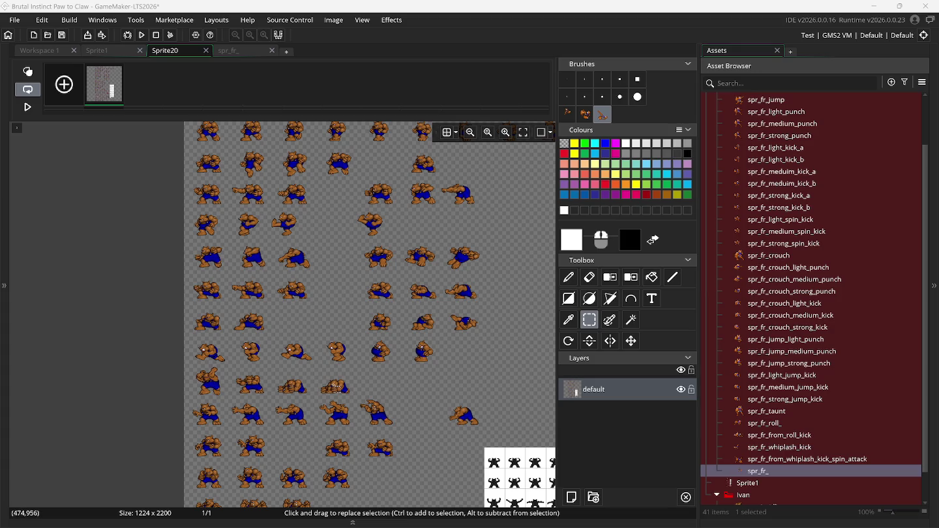
Switch back to the running Snes9x game beside the Sprite20 sheet and bring up its Cheat menu.
mouse_move(209, 525)
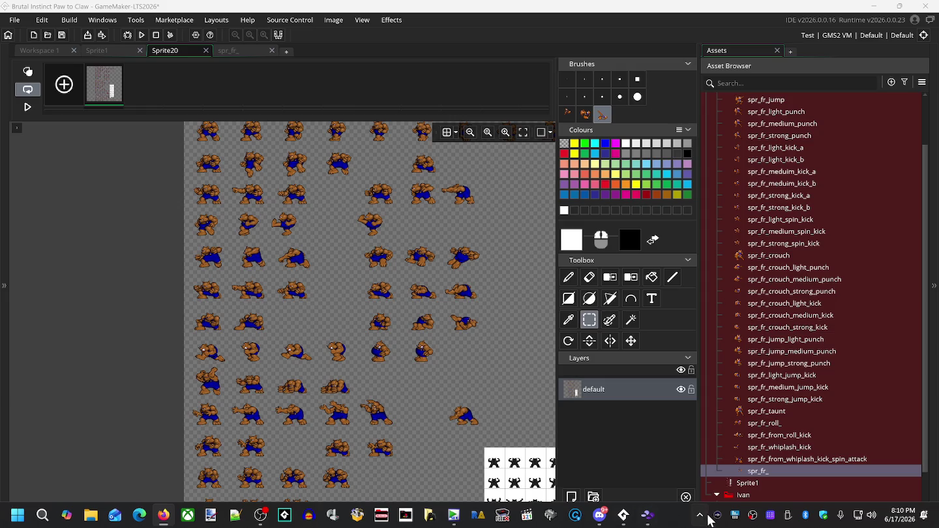
click(645, 516)
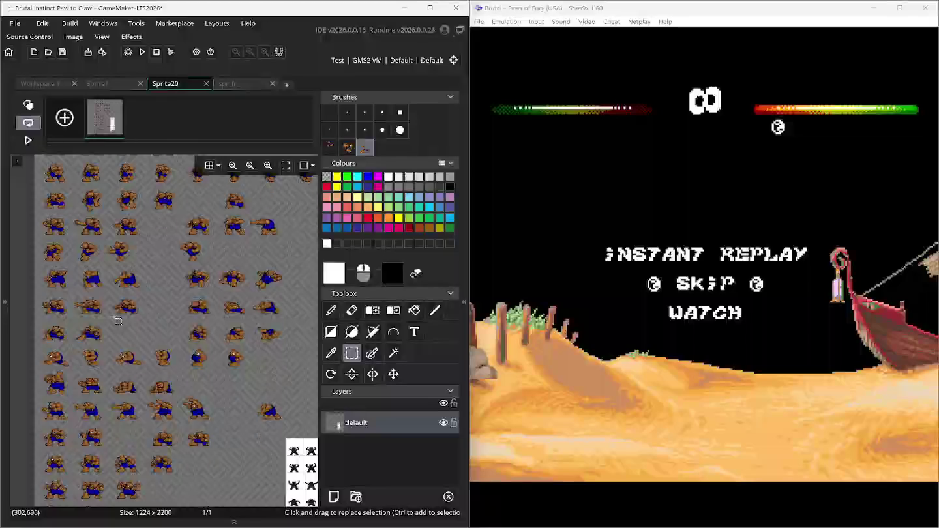
scroll(117, 321, up, 5)
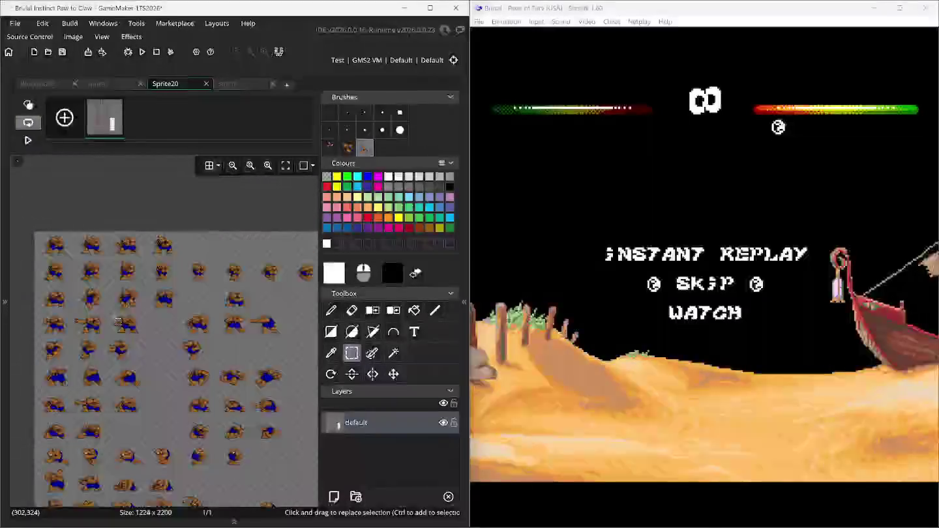
click(768, 168)
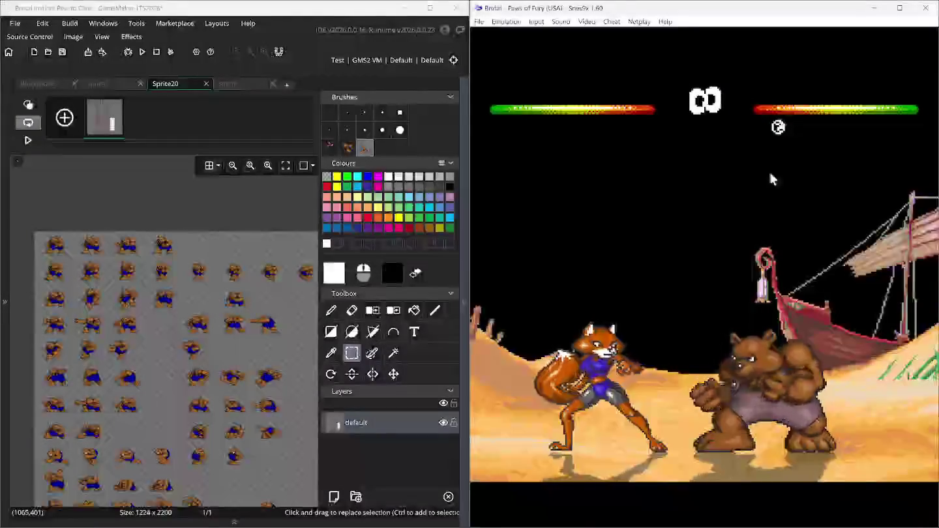
click(609, 22)
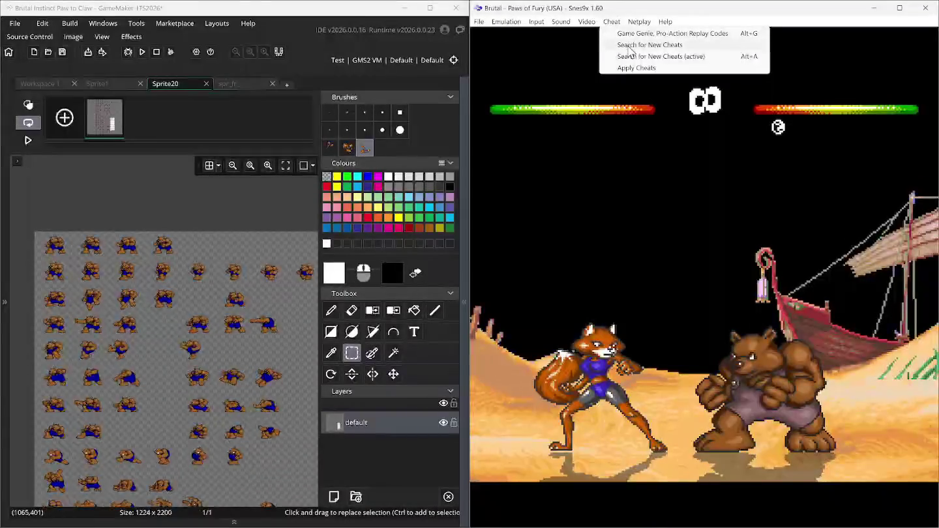
Open a cheat search, record current memory values as the baseline, and close it.
click(627, 44)
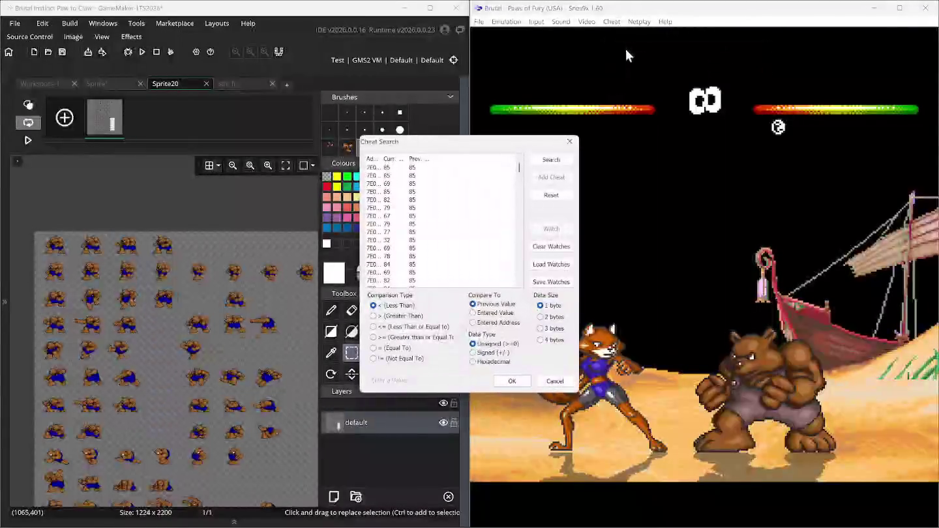
click(569, 141)
click(611, 21)
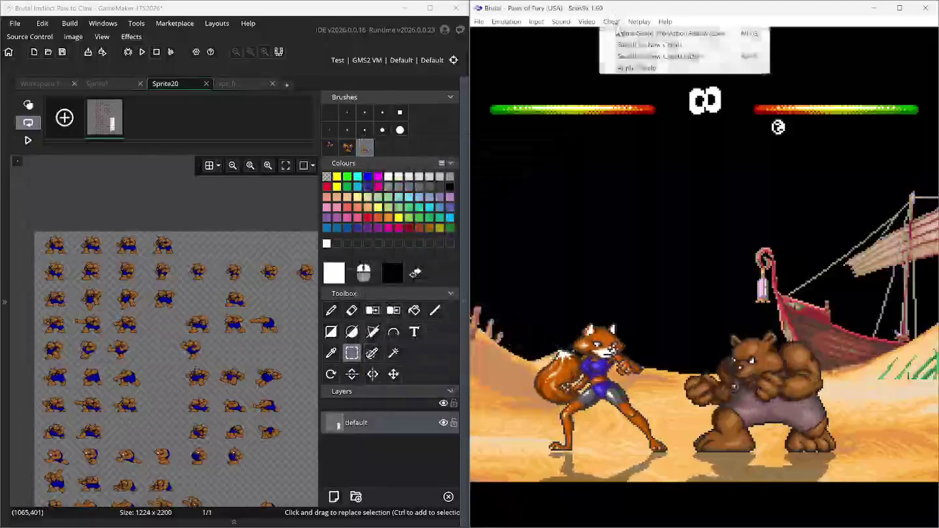
click(623, 33)
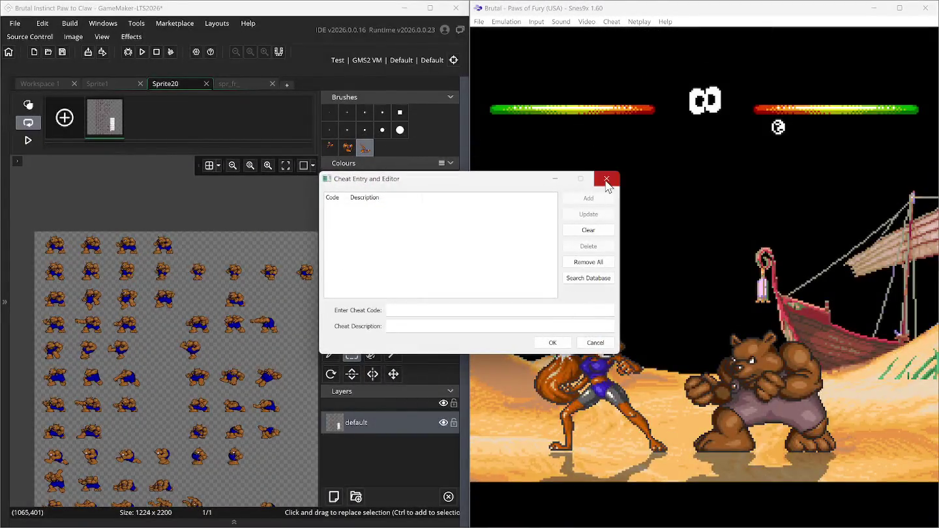
click(606, 179)
click(611, 21)
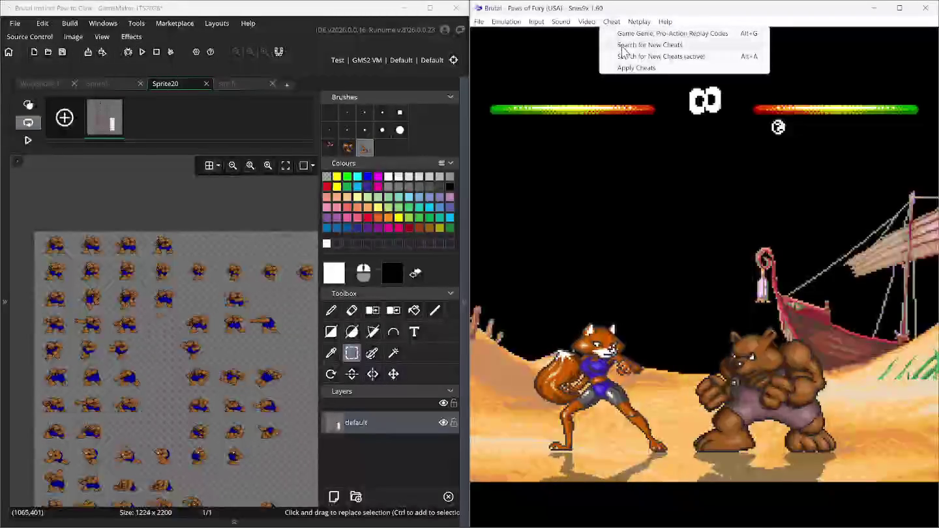
click(625, 55)
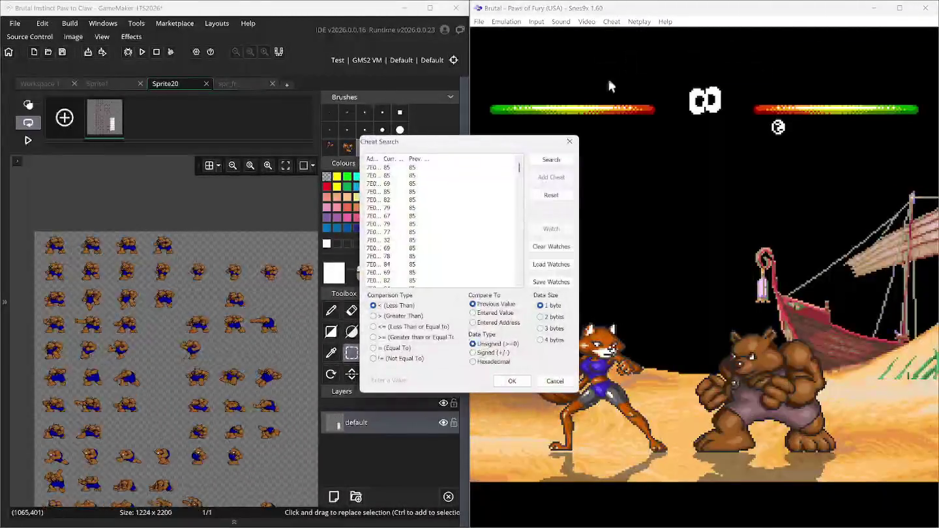
click(557, 161)
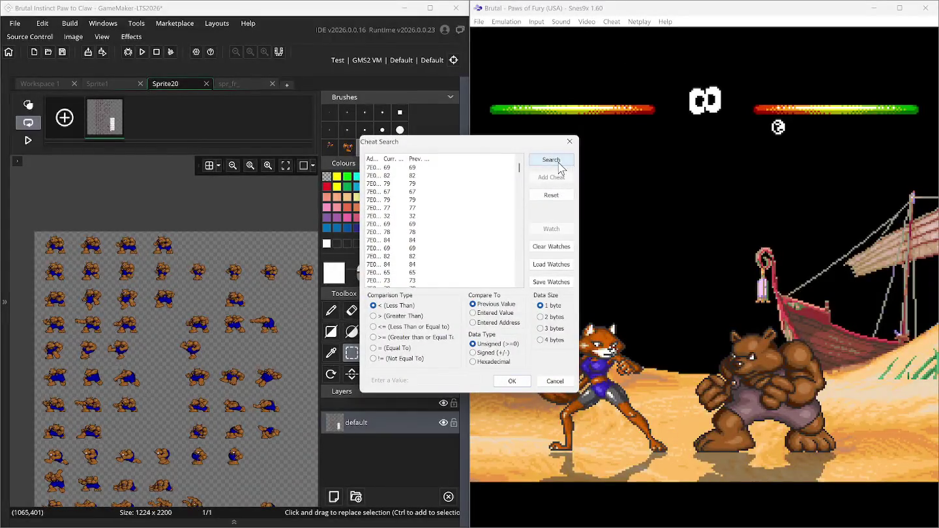
click(514, 382)
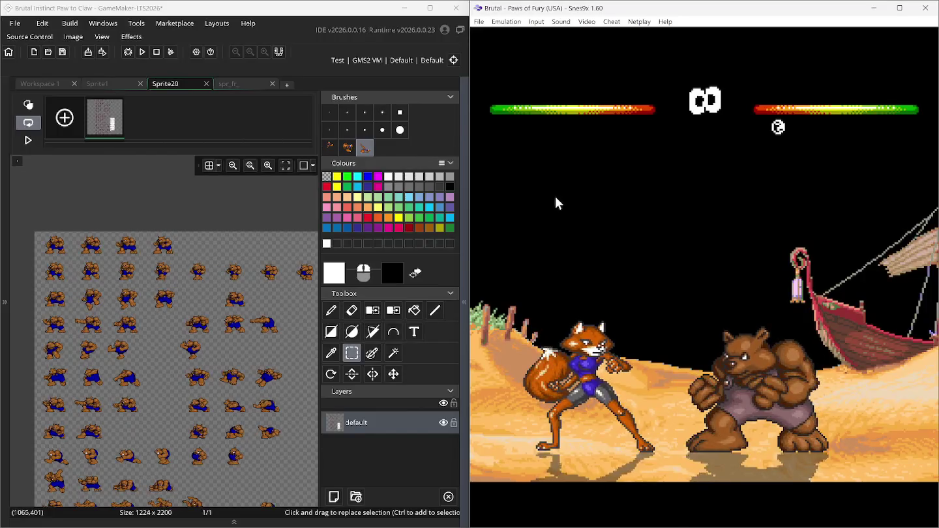
Turn BG layers 1 and 2 back on and reset the active cheat search to the full address list.
key(1)
key(1)
key(2)
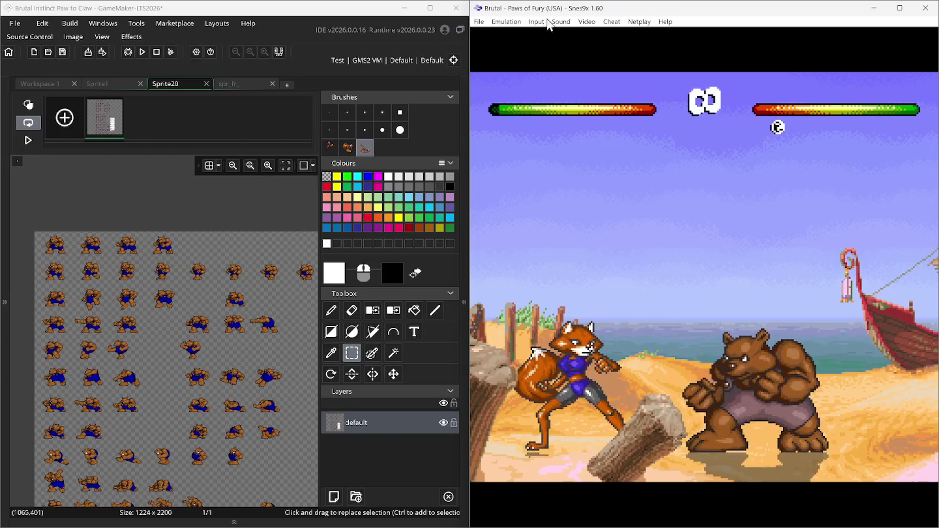
click(611, 21)
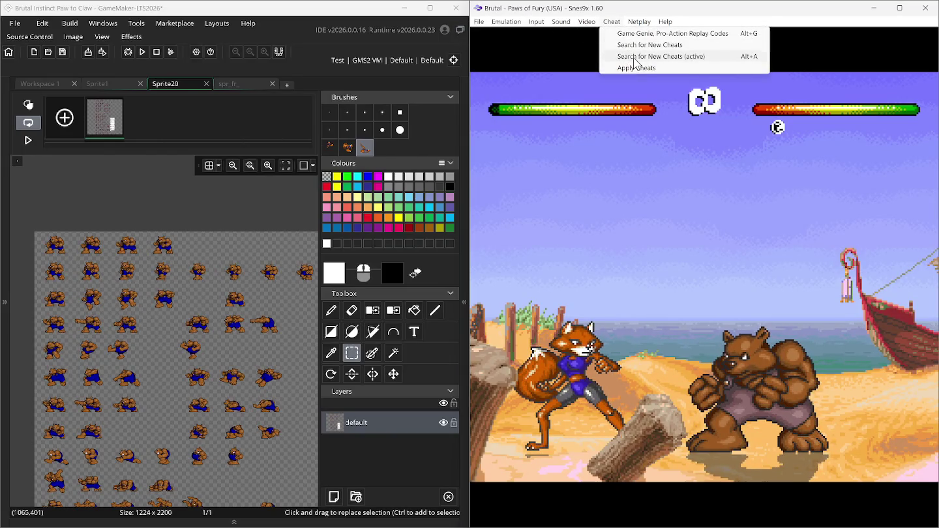
click(636, 57)
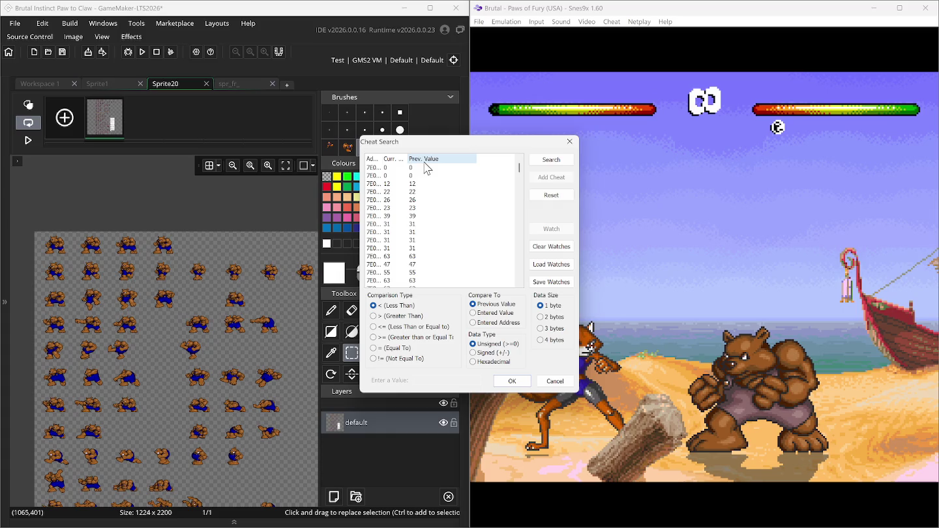
drag(408, 157, 448, 159)
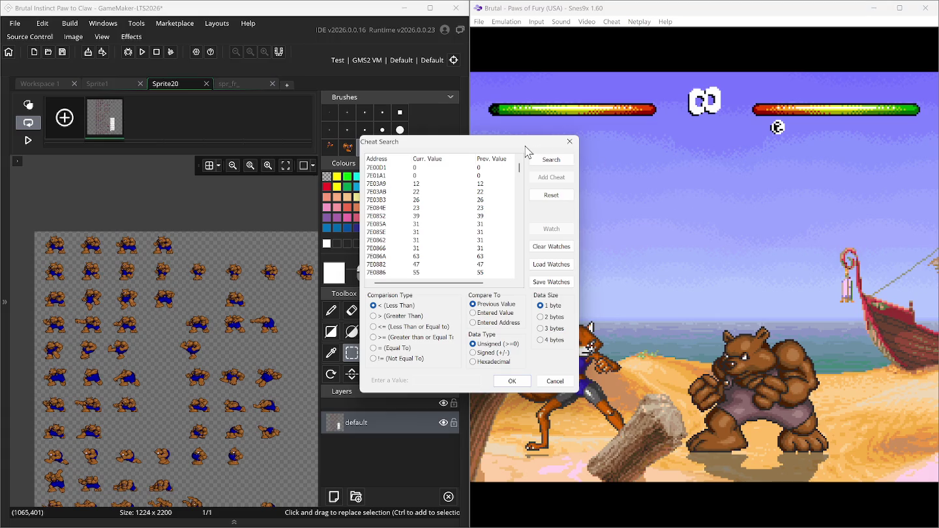
click(572, 142)
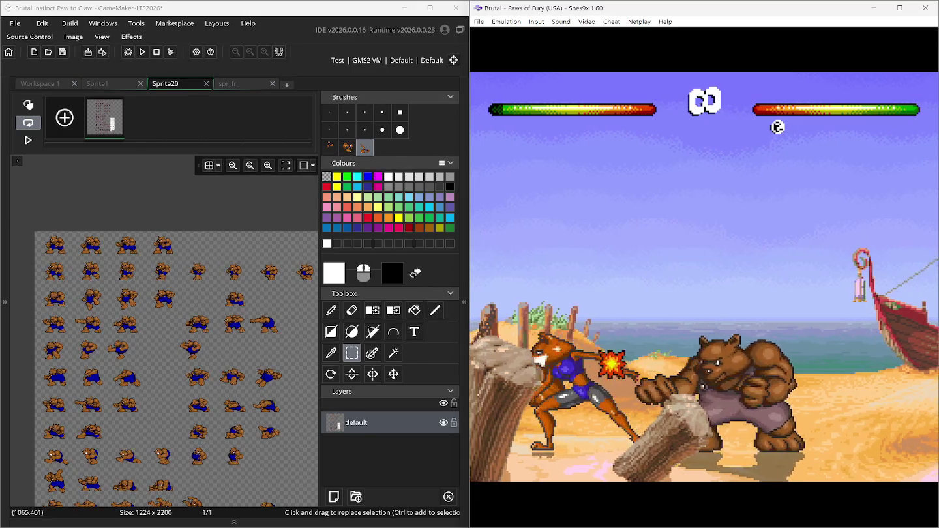
click(612, 22)
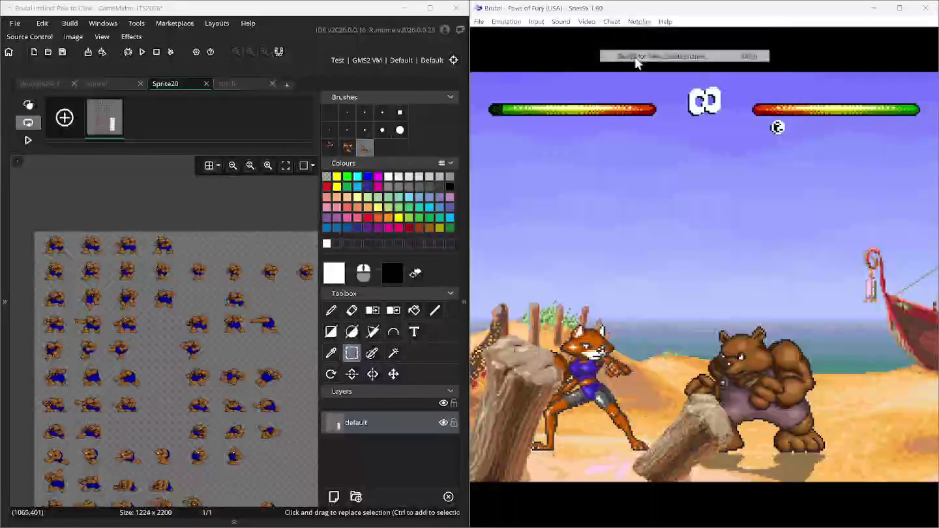
click(652, 52)
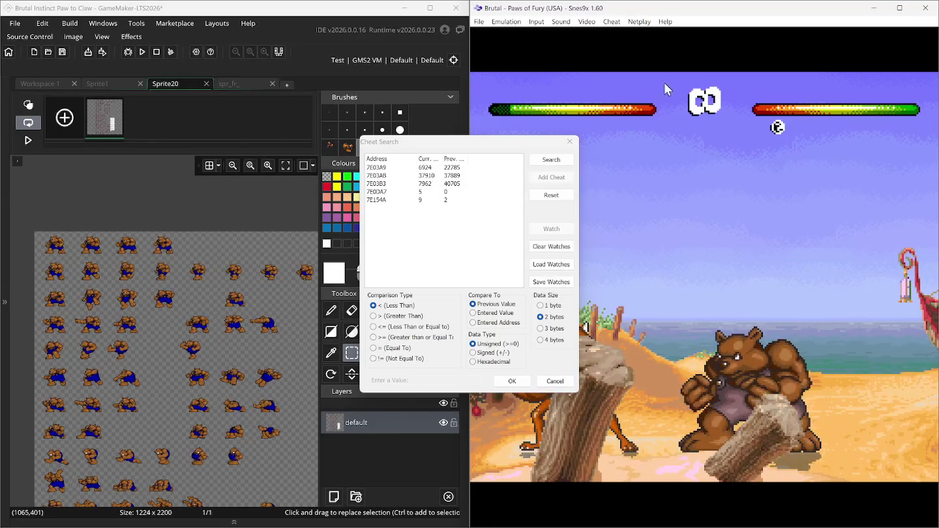
click(549, 193)
drag(485, 141, 443, 135)
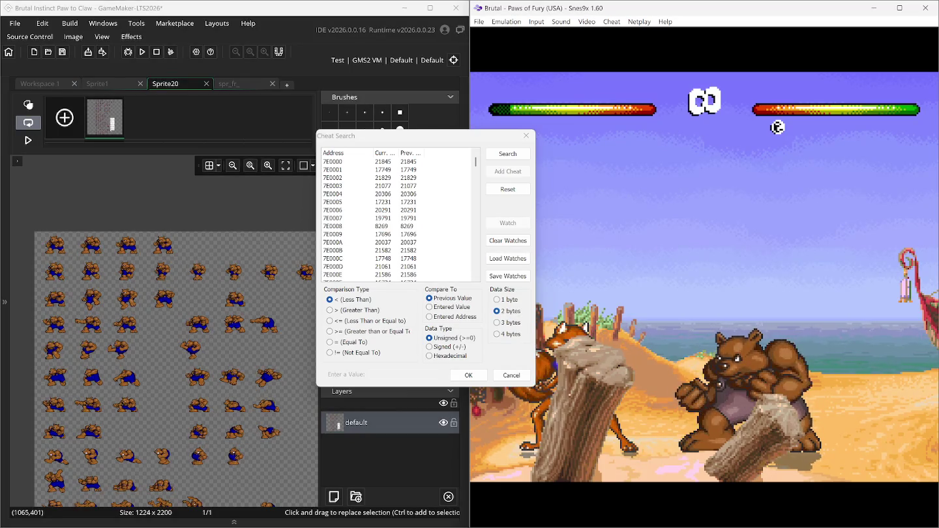
Load the saved game position from slot #1 with Cheat Search left open.
click(478, 21)
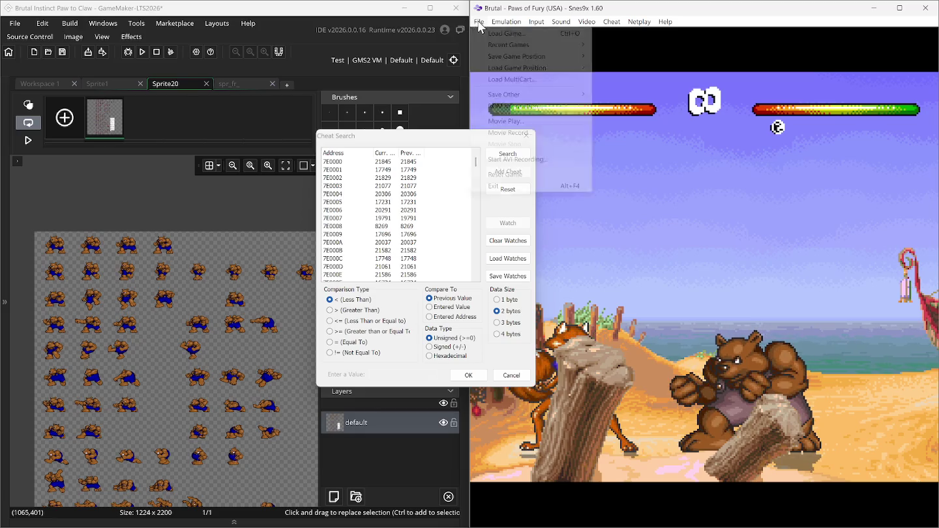
mouse_move(546, 72)
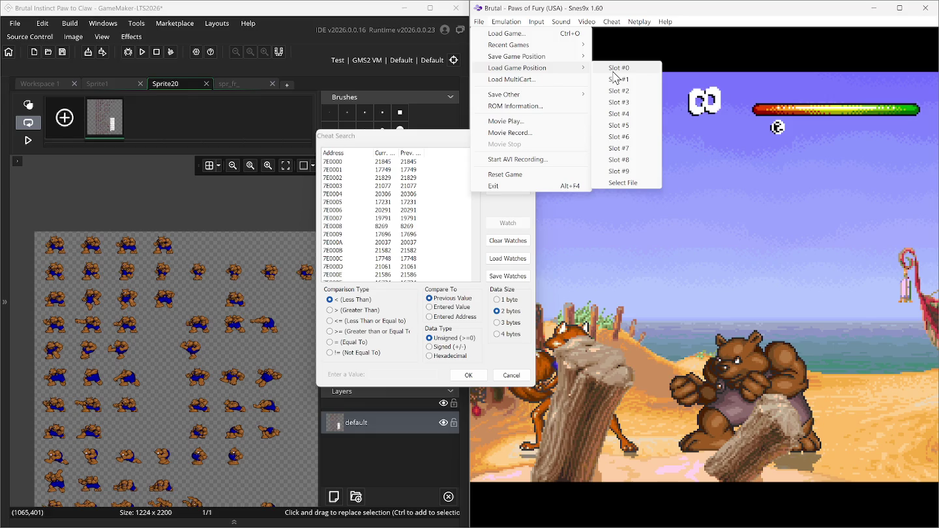
click(617, 79)
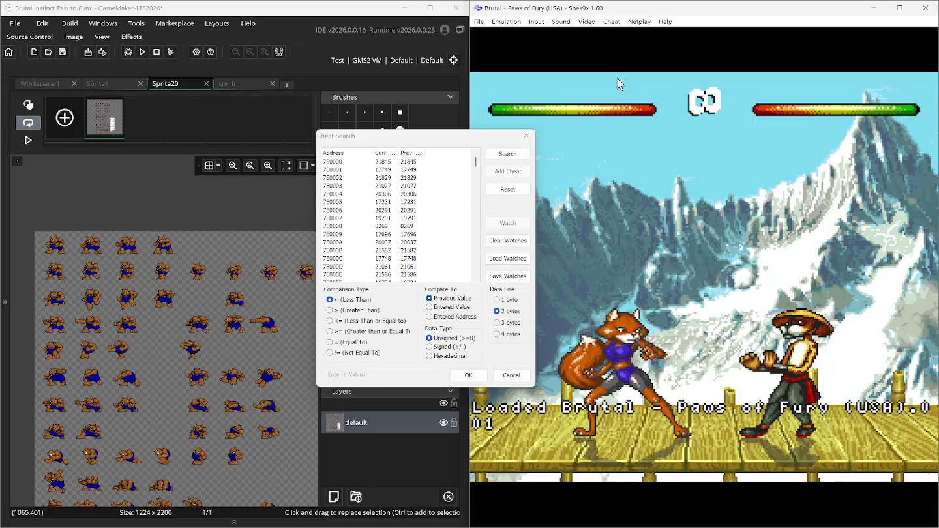
click(478, 21)
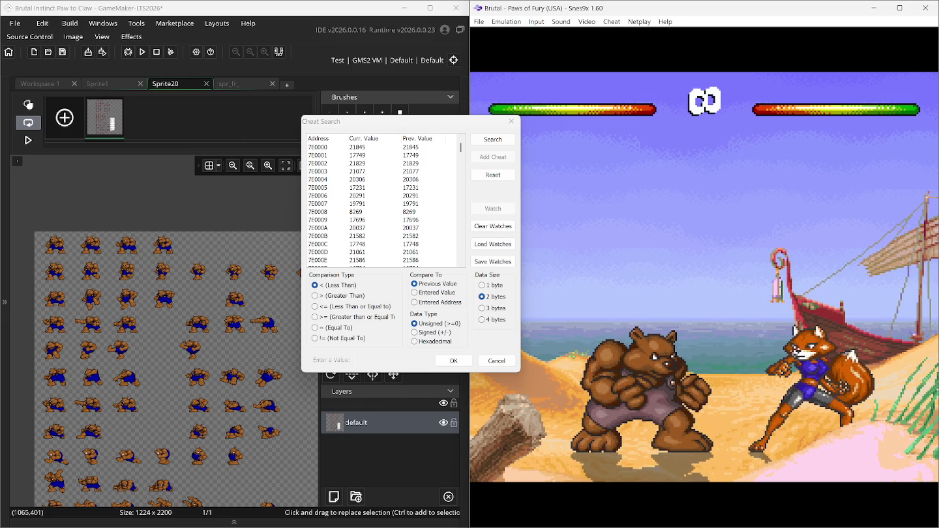
Repeat Less Than / Previous Value searches after the fox's hits, leaving twelve addresses from 7E00CB to 7E15E6.
key(Return)
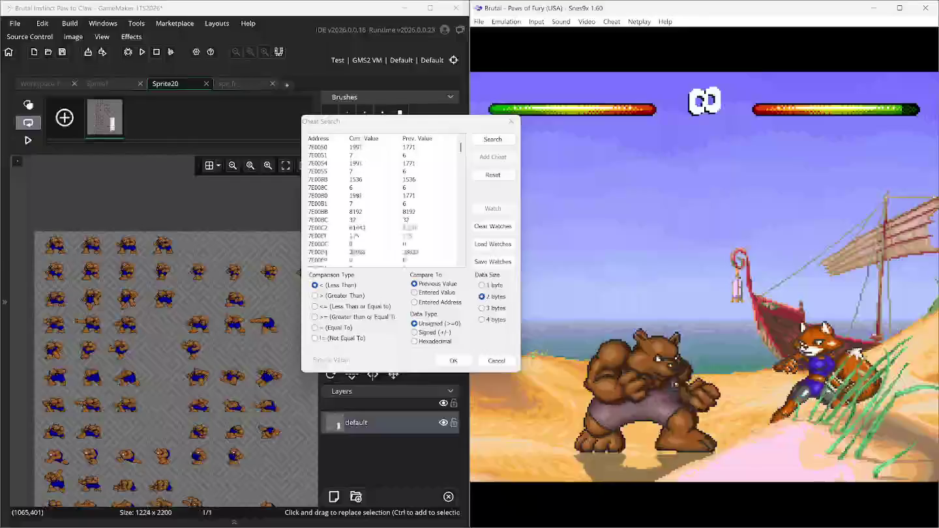
click(496, 141)
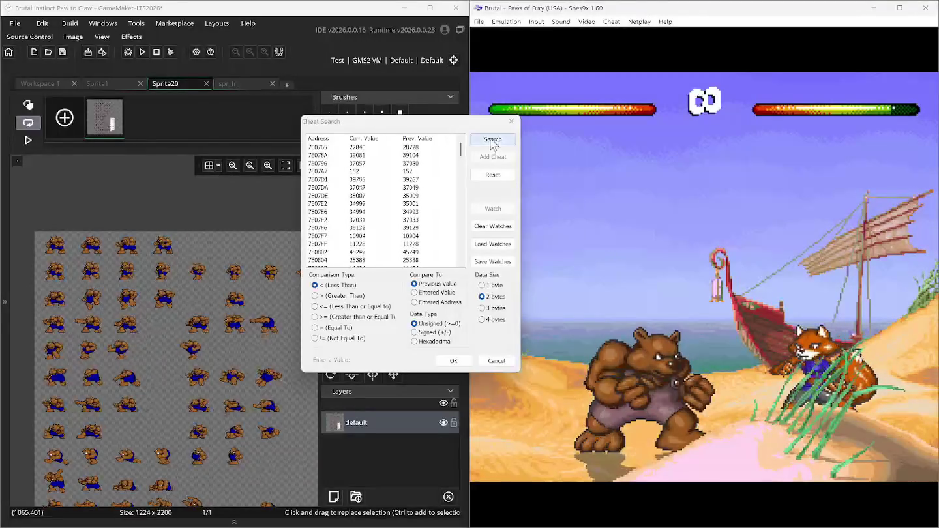
click(621, 258)
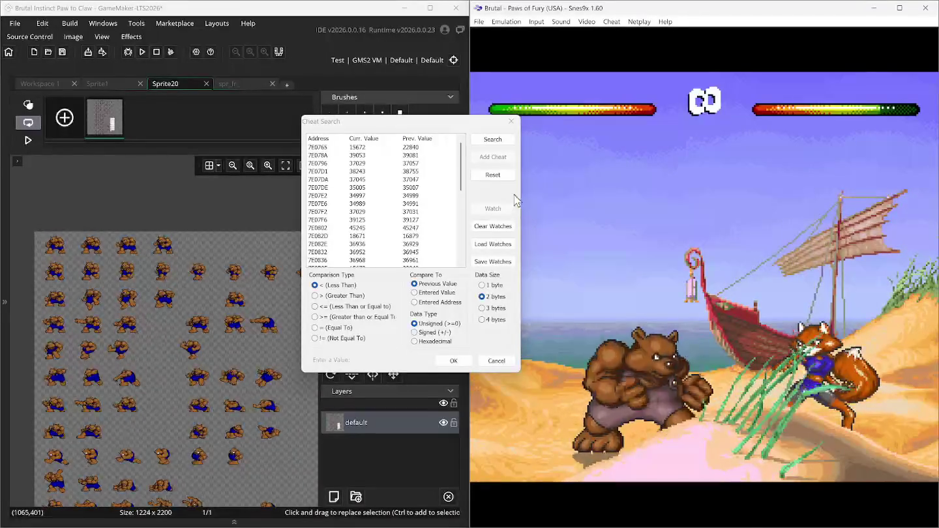
click(498, 142)
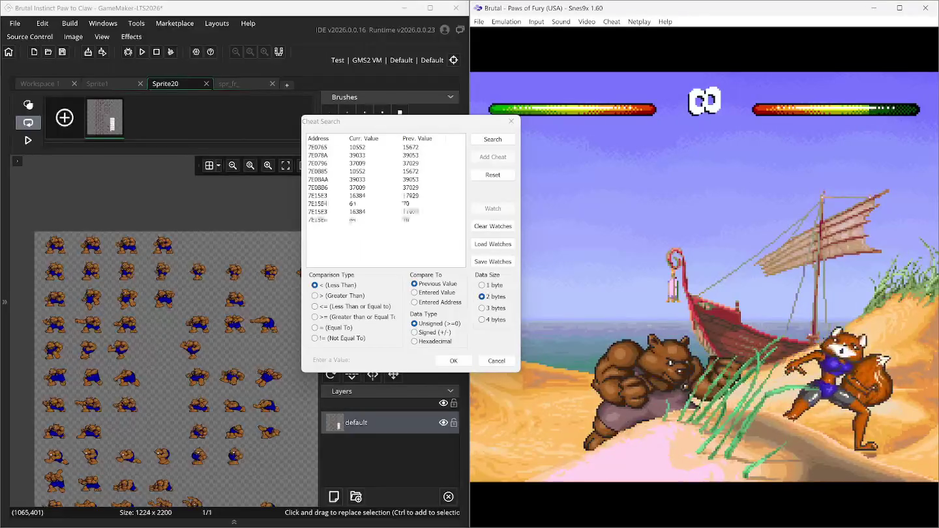
click(490, 143)
click(754, 318)
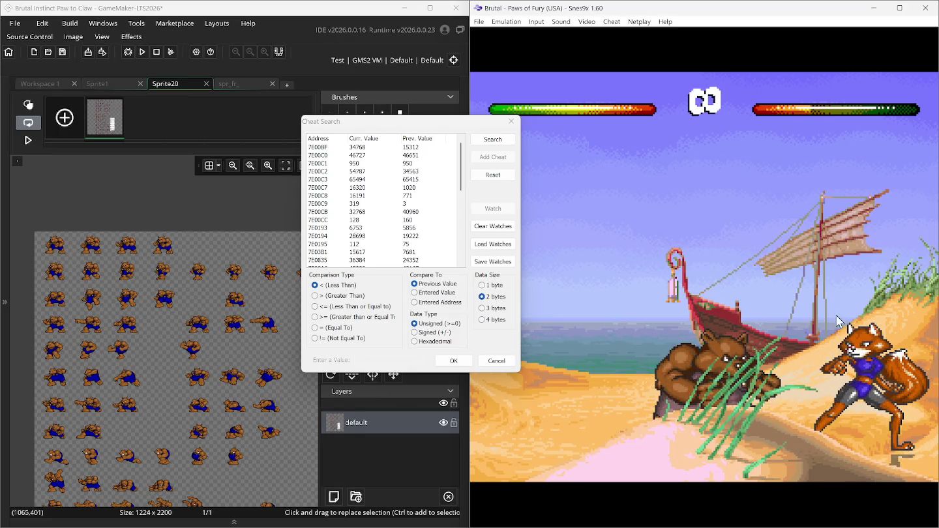
click(507, 139)
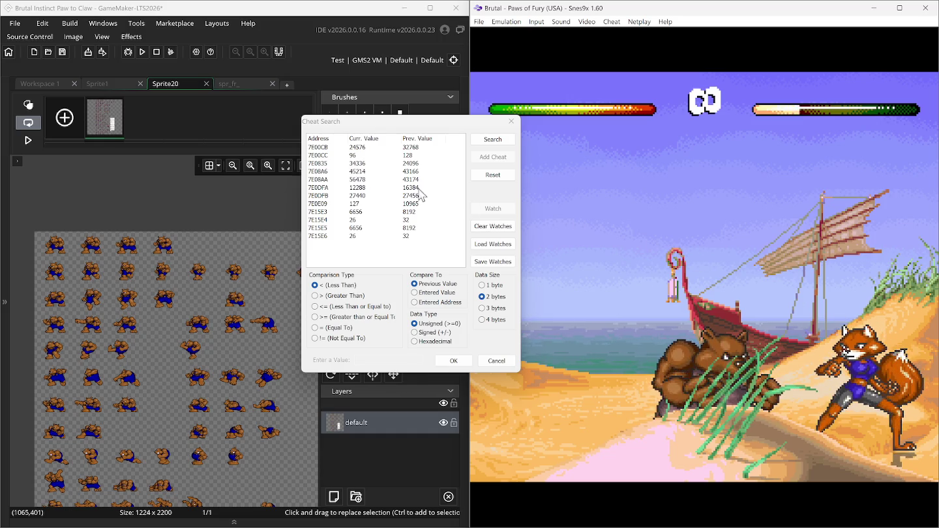
Select address 7E00CC in the search results and add it as a cheat.
click(359, 156)
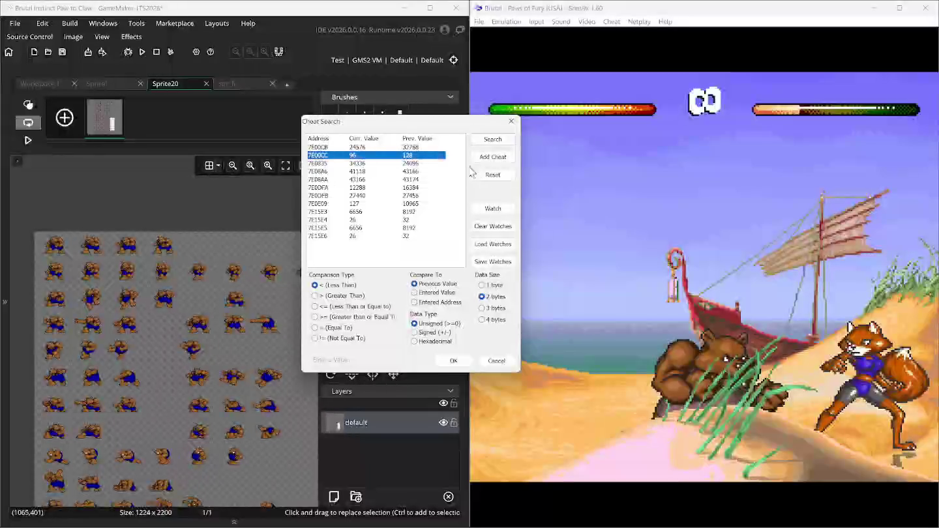
click(486, 158)
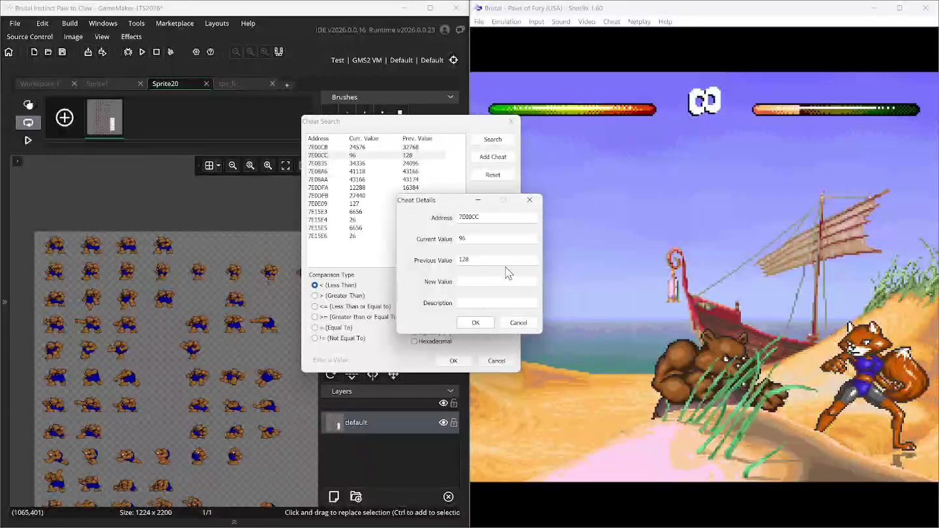
click(483, 325)
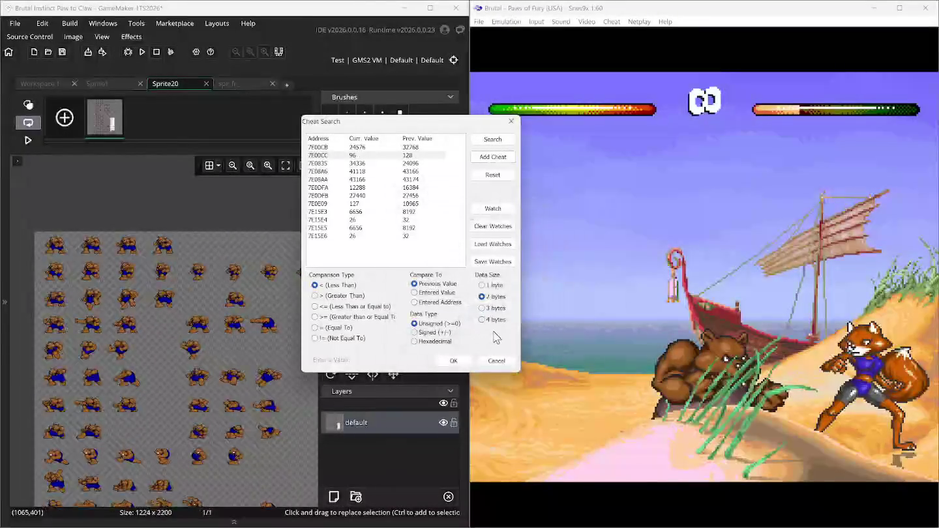
Look through the cheat menu, the cheat code list and the editor without changing anything.
click(496, 362)
click(611, 21)
click(625, 30)
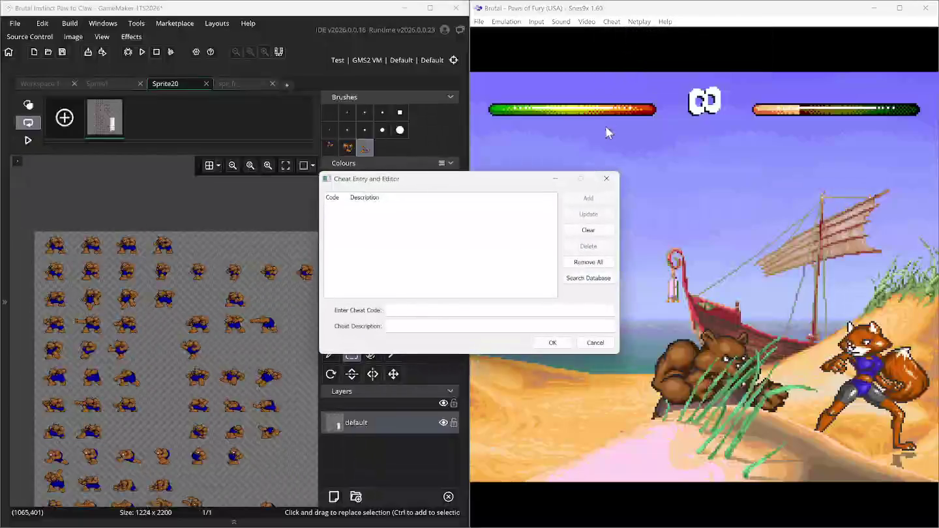
click(608, 179)
click(612, 21)
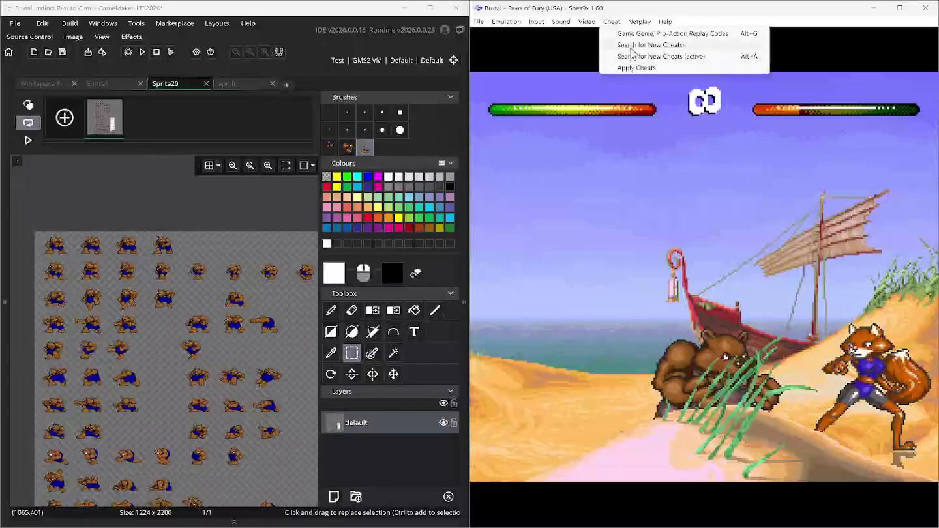
click(611, 22)
click(611, 22)
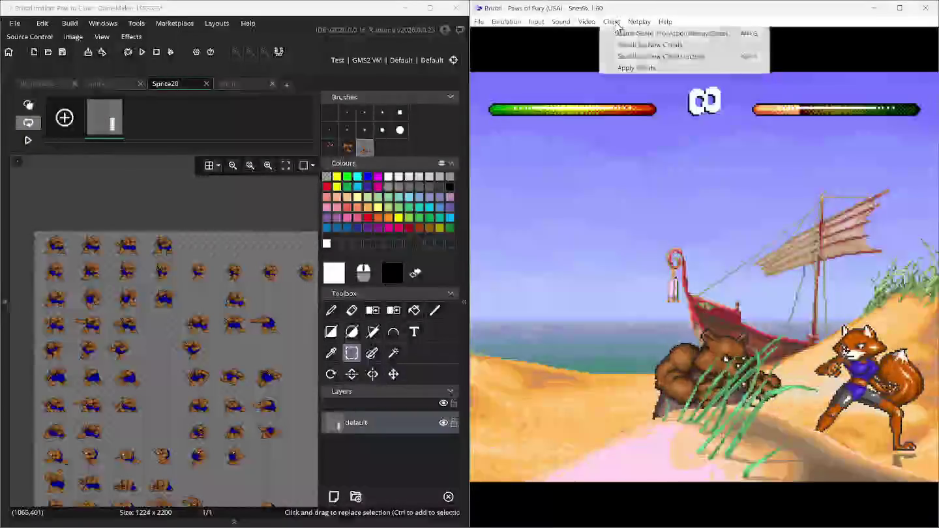
click(620, 32)
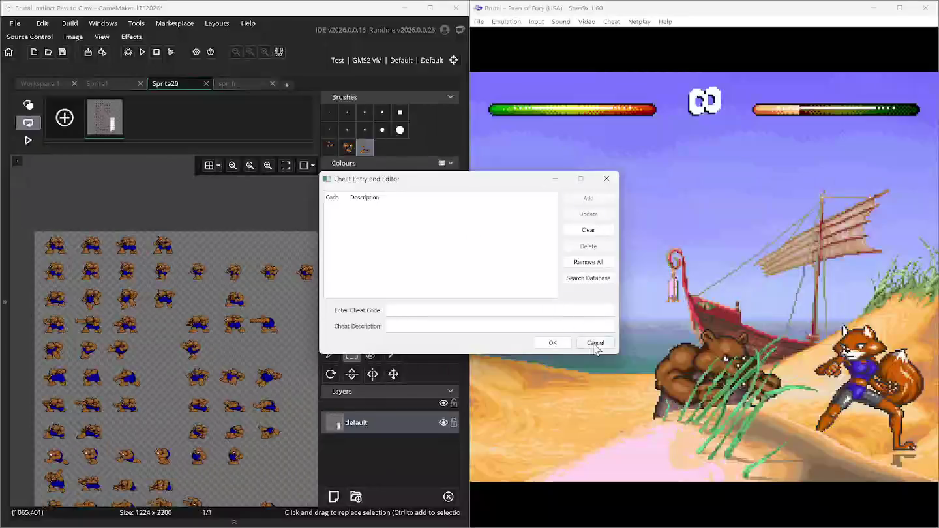
click(590, 340)
Reopen Search for New Cheats and add 7E00CC at value 128, described as inf health p1.
click(611, 20)
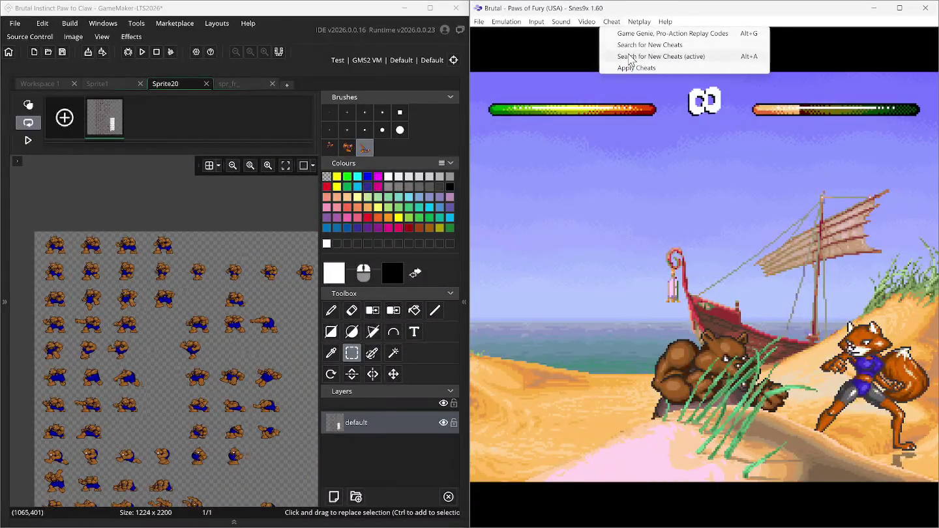
click(624, 52)
double_click(432, 159)
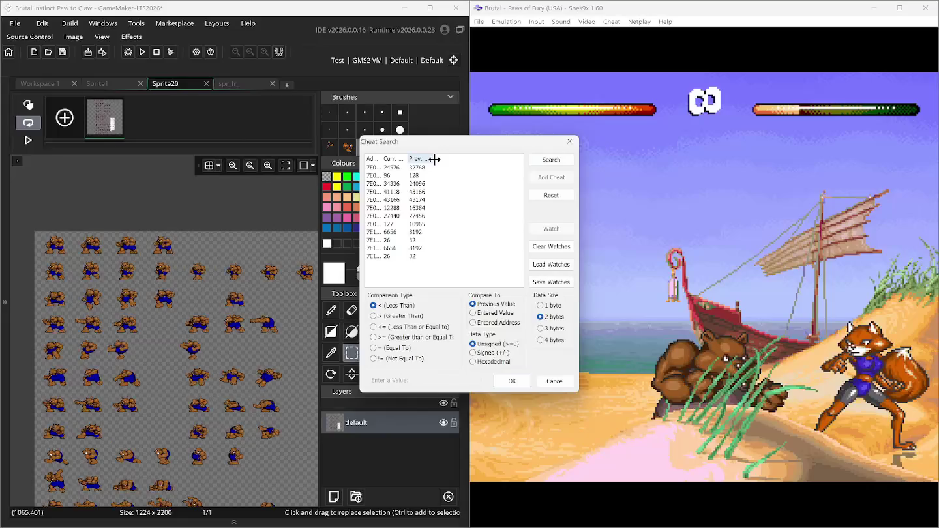
click(393, 176)
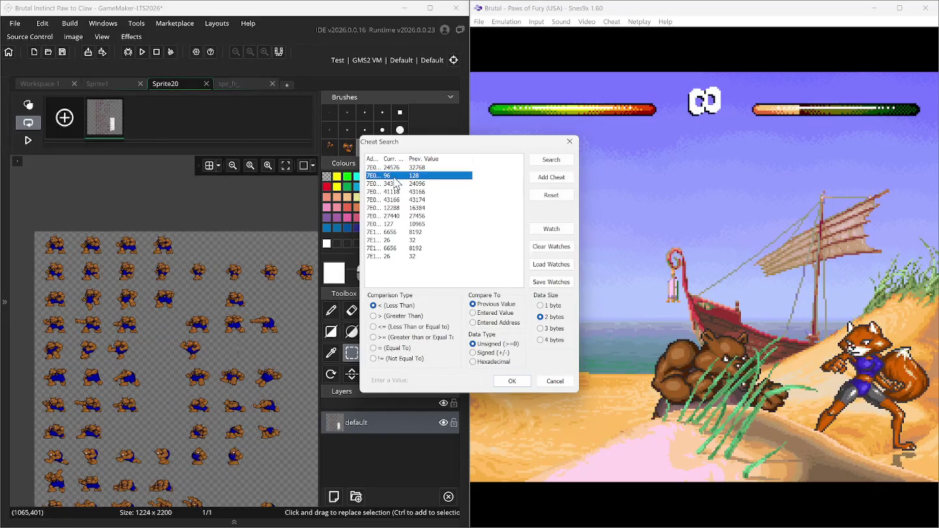
click(540, 181)
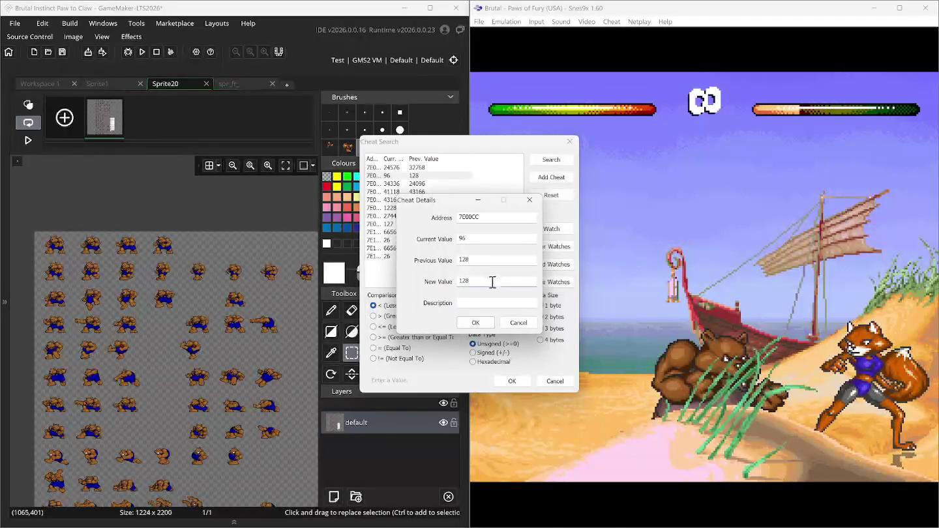
click(284, 368)
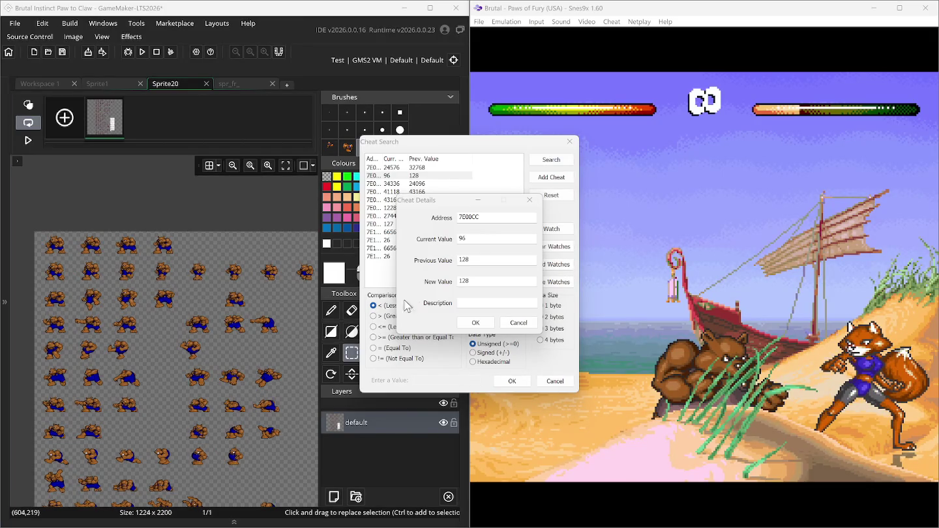
click(472, 304)
text(inf health p1)
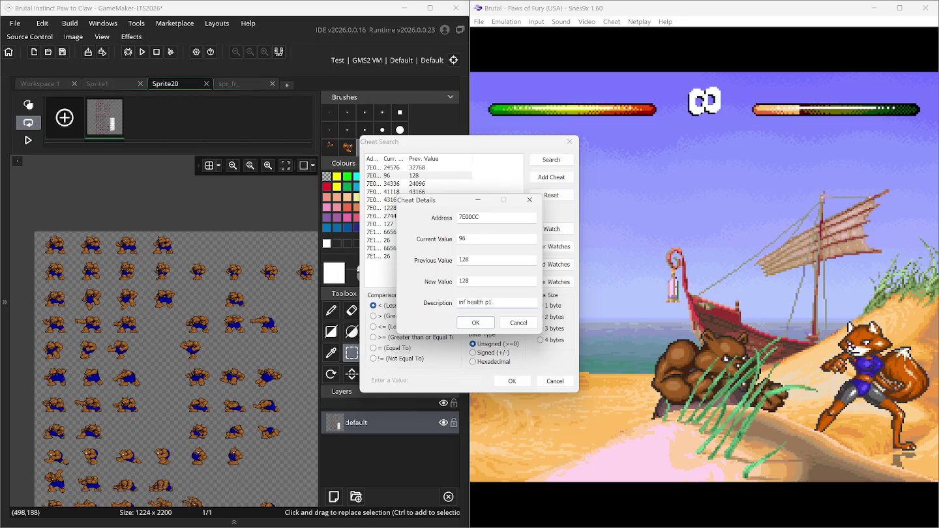
click(474, 322)
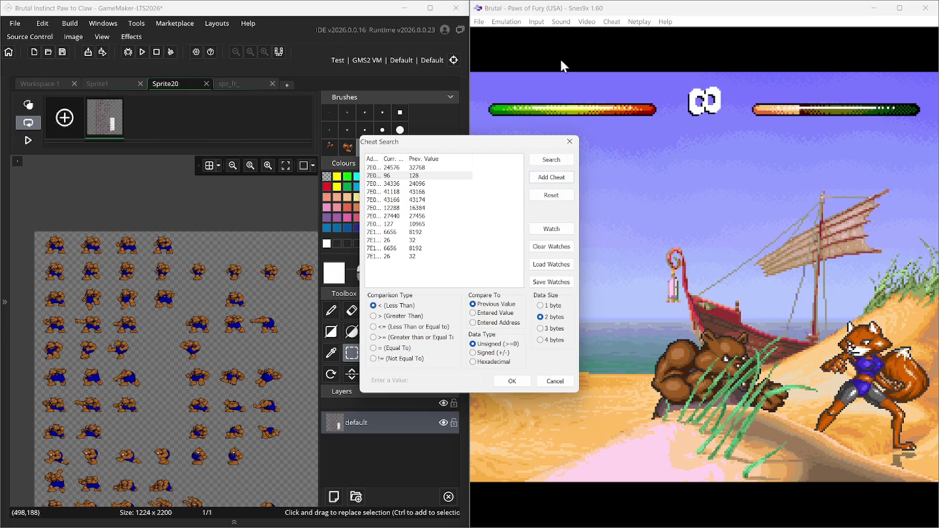
Check the list of entered cheats, then close it unchanged.
click(611, 21)
click(613, 30)
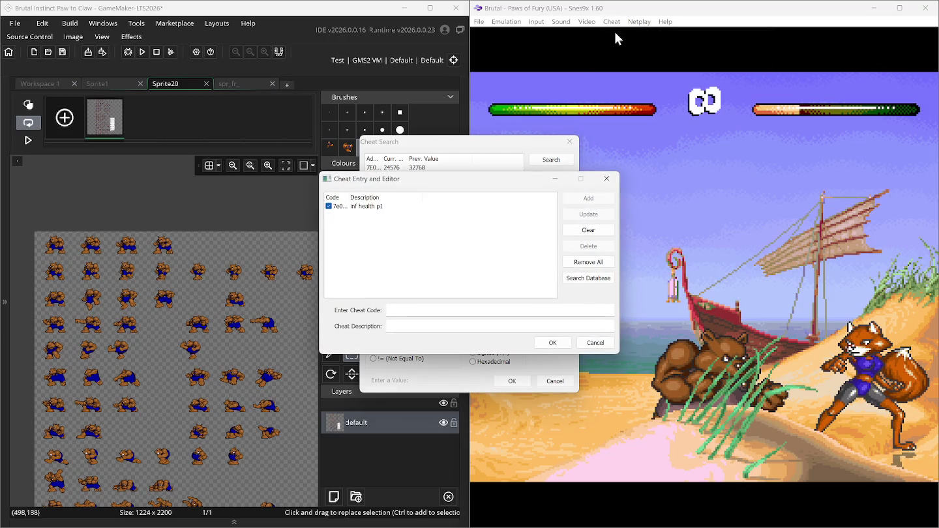
click(593, 344)
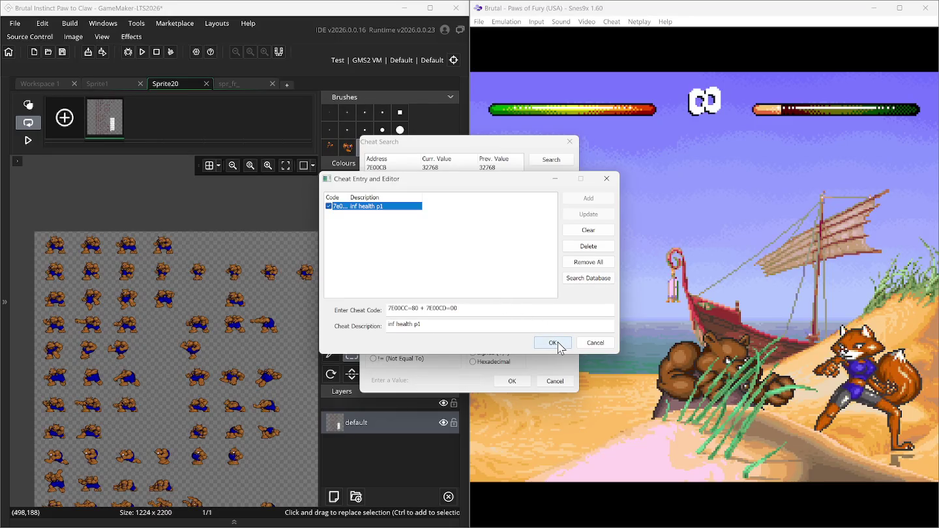
Close the Cheat Entry and Editor list with OK to return to Cheat Search.
click(554, 343)
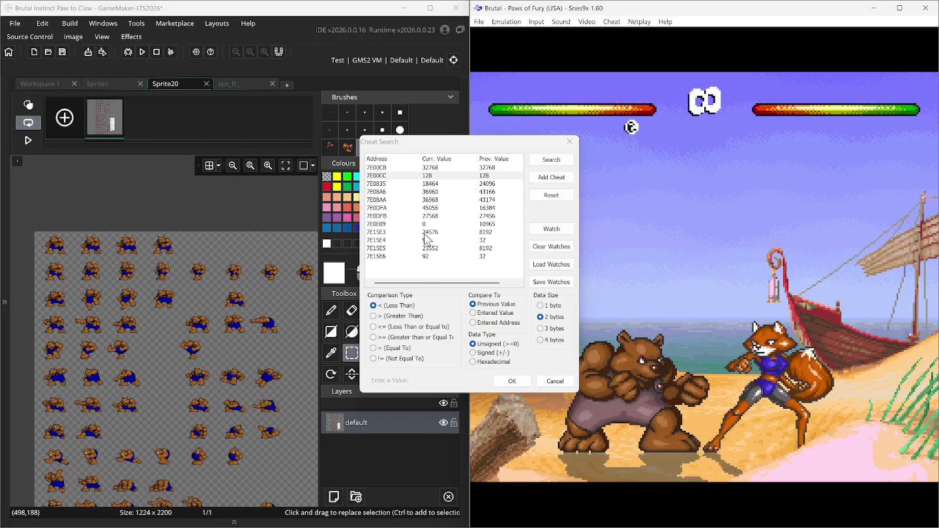
Select the 7E15E3 search result and add a cheat for that address.
click(424, 236)
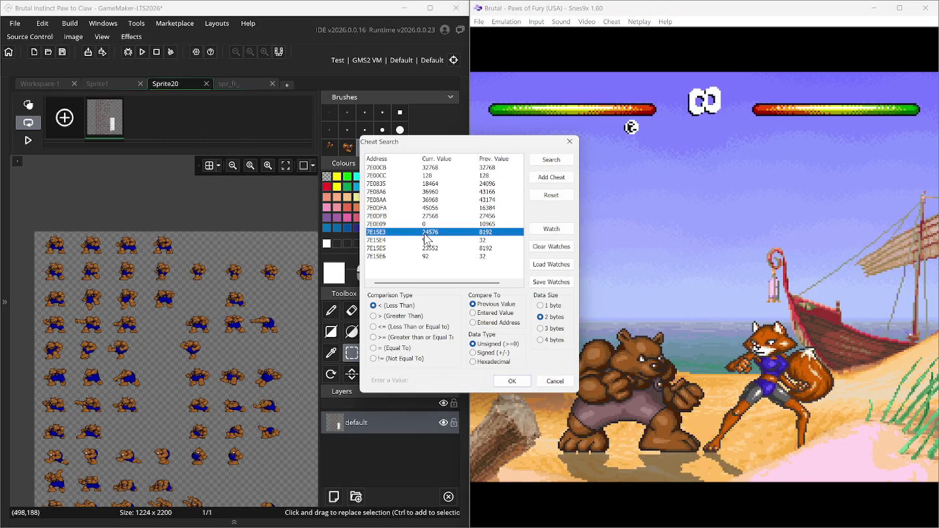
click(537, 179)
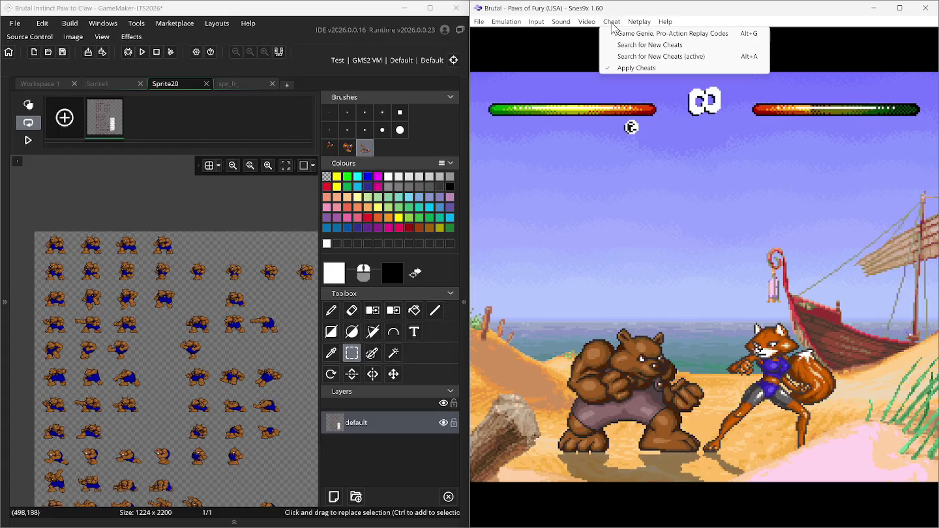
click(589, 70)
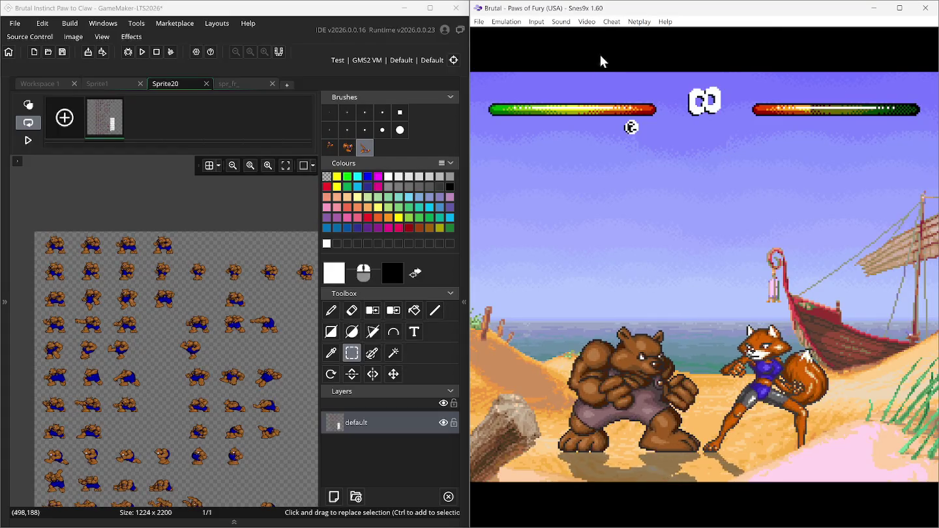
Open the Game Genie code list with 7E15E3=00 + 7E15E4=20 first, then launch Calculator.
click(610, 22)
click(619, 34)
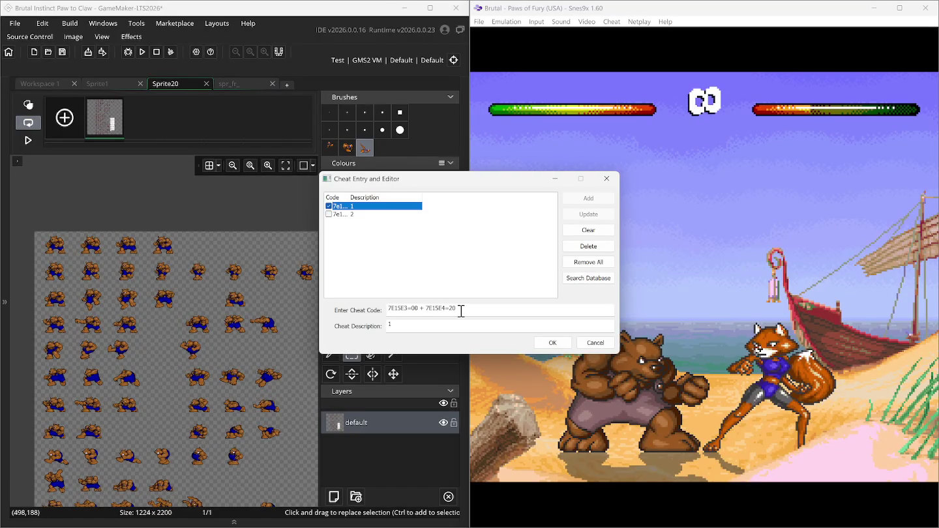
key(XF86Calculator)
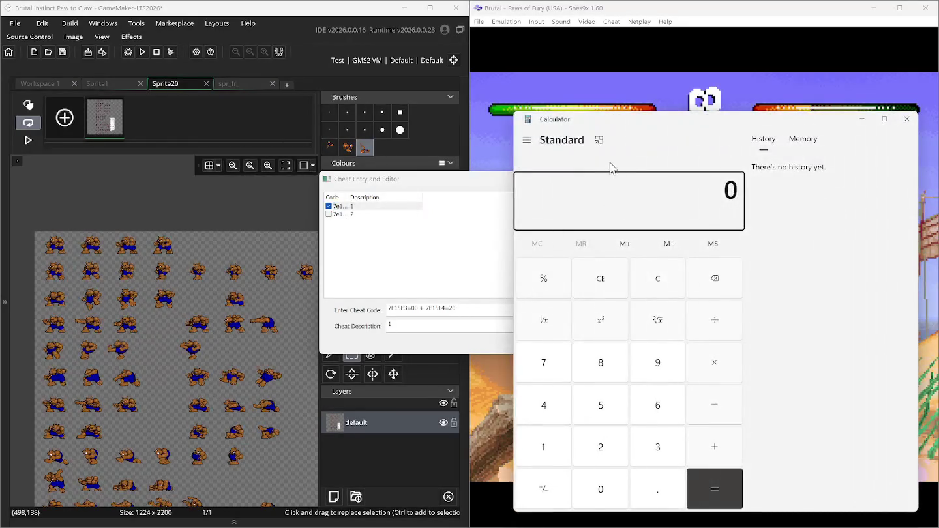
Switch Windows Calculator to Programmer mode and reposition and narrow its window.
click(527, 142)
click(555, 203)
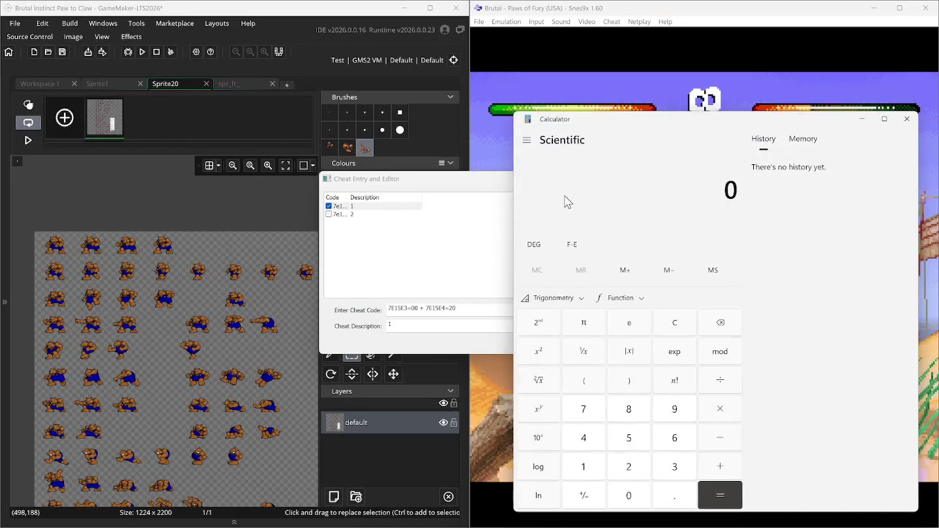
click(526, 140)
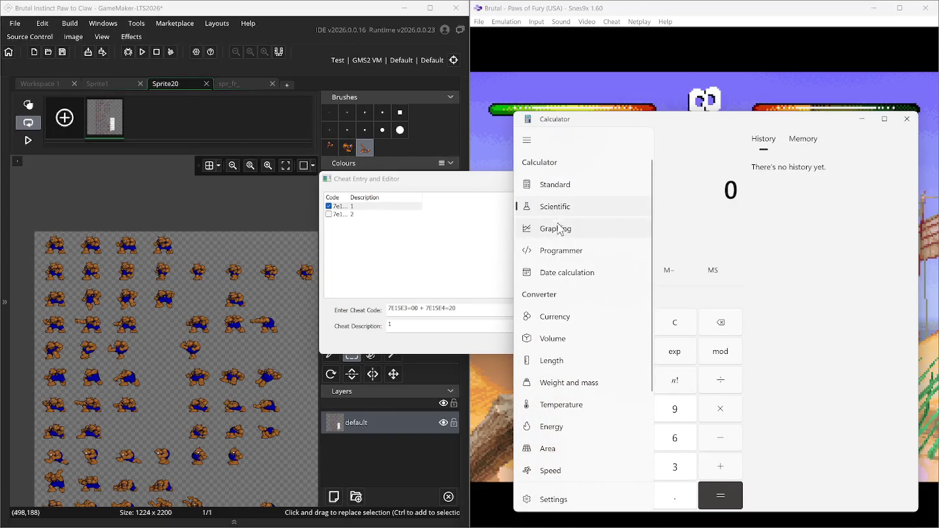
click(567, 254)
mouse_move(610, 126)
mouse_down()
mouse_move(497, 106)
mouse_move(483, 121)
mouse_up()
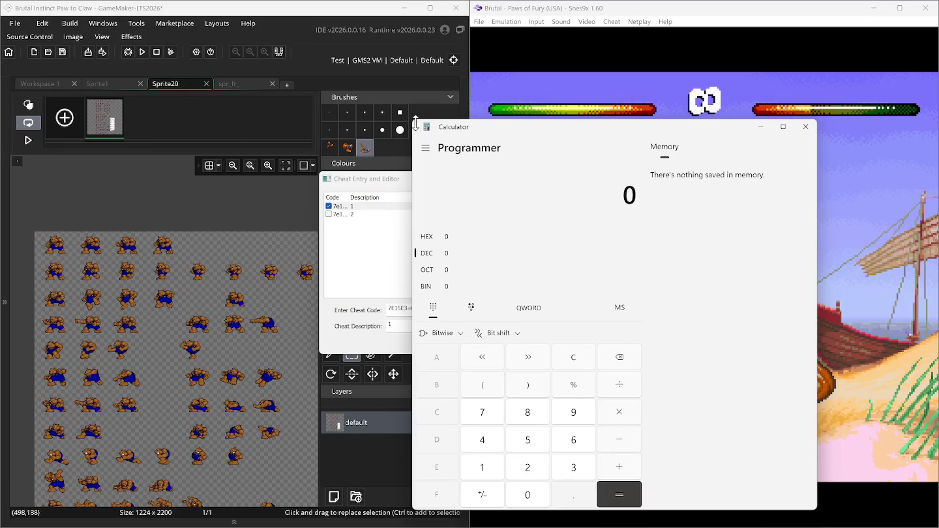
mouse_move(411, 120)
mouse_down()
mouse_move(502, 122)
mouse_move(534, 185)
mouse_move(495, 150)
mouse_move(654, 144)
mouse_move(517, 119)
mouse_up()
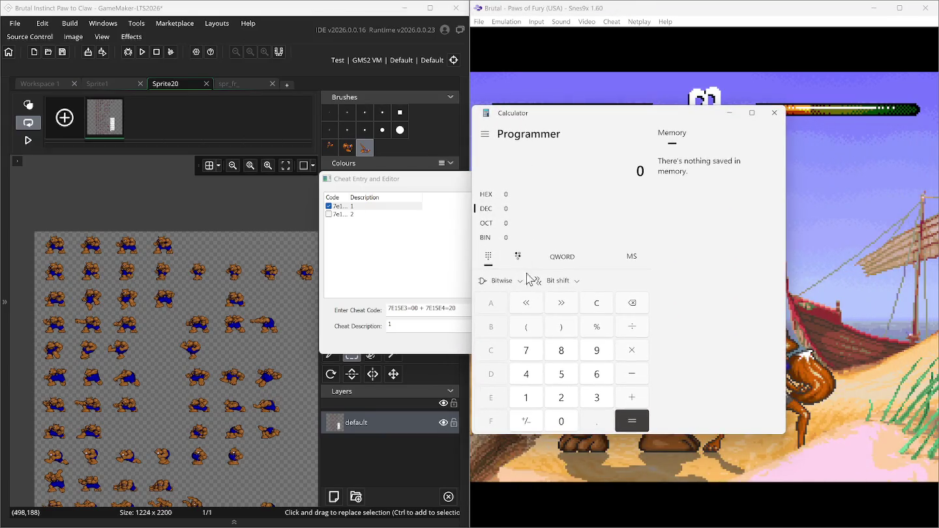
Enter hex 20, read it as decimal 32, then close Calculator.
click(490, 195)
click(568, 405)
click(562, 420)
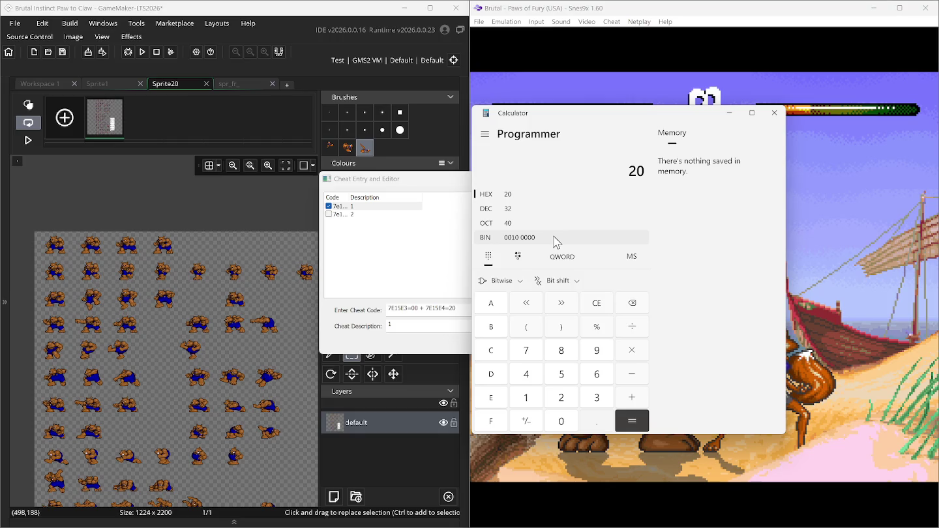
click(480, 213)
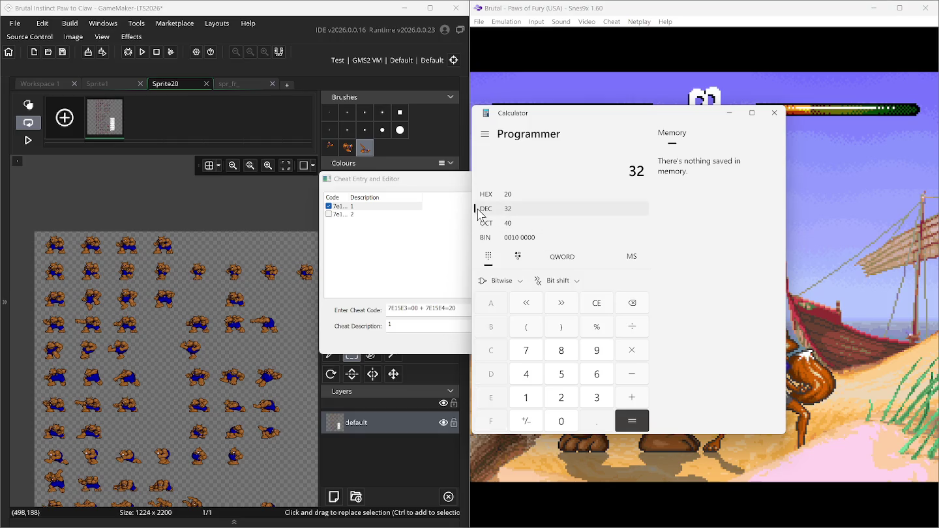
click(482, 198)
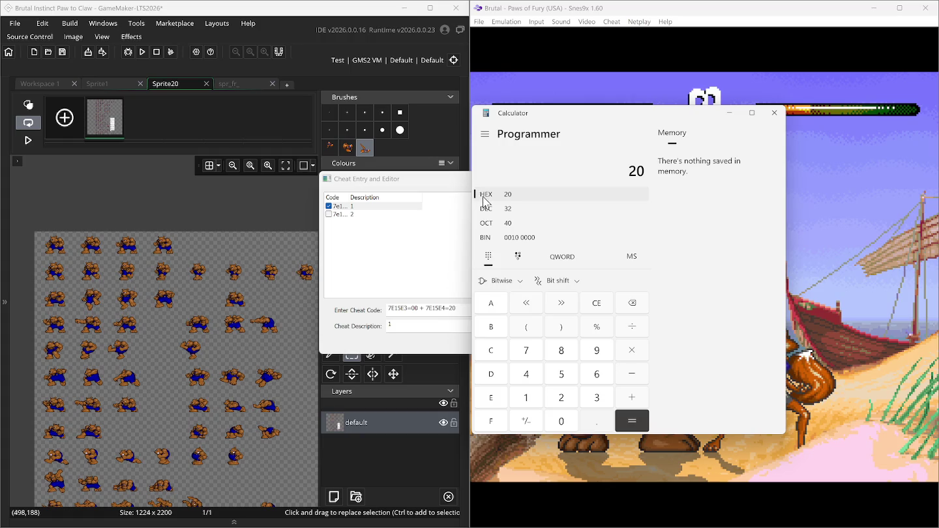
click(521, 283)
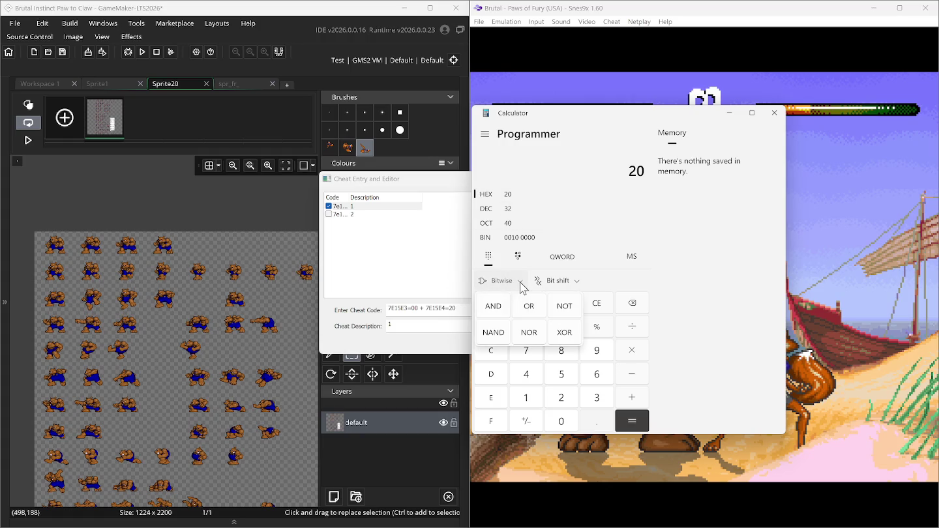
click(565, 249)
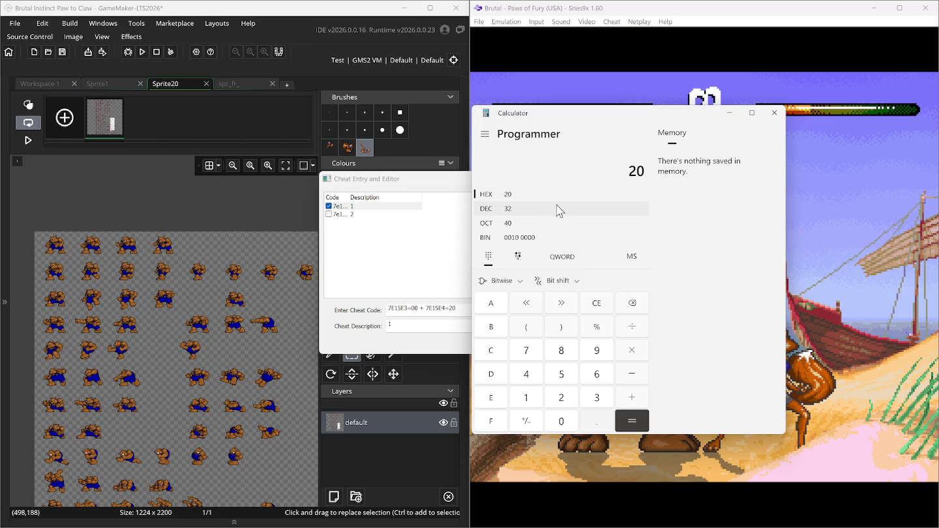
click(774, 114)
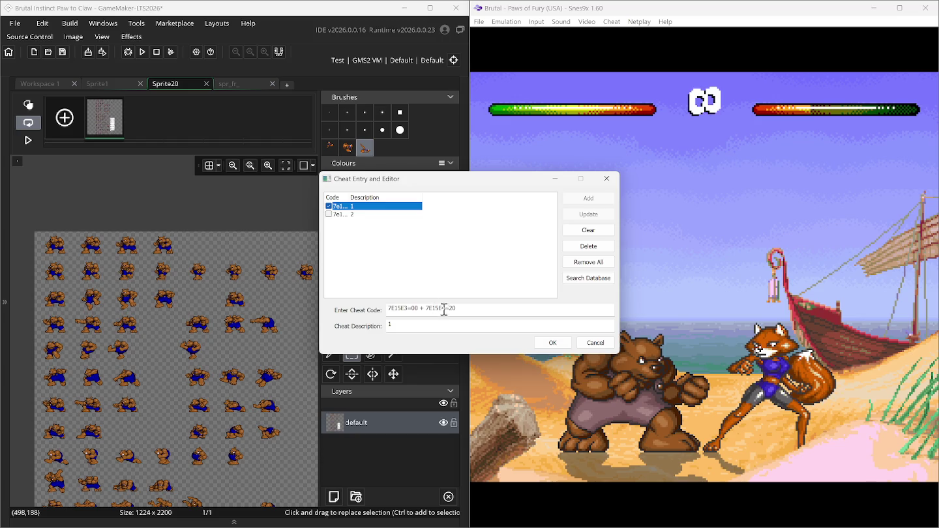
Edit the first cheat's code, apply the update and close the cheat list.
click(465, 311)
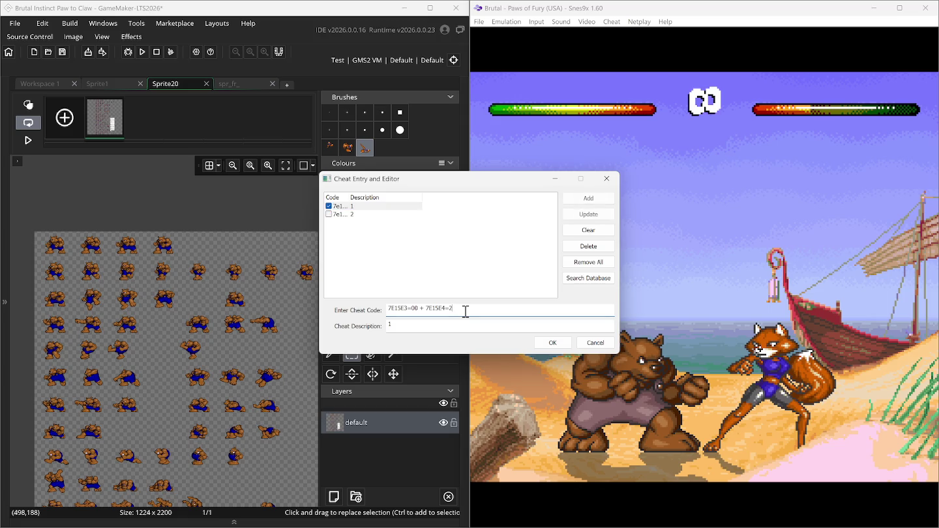
text(5)
click(578, 215)
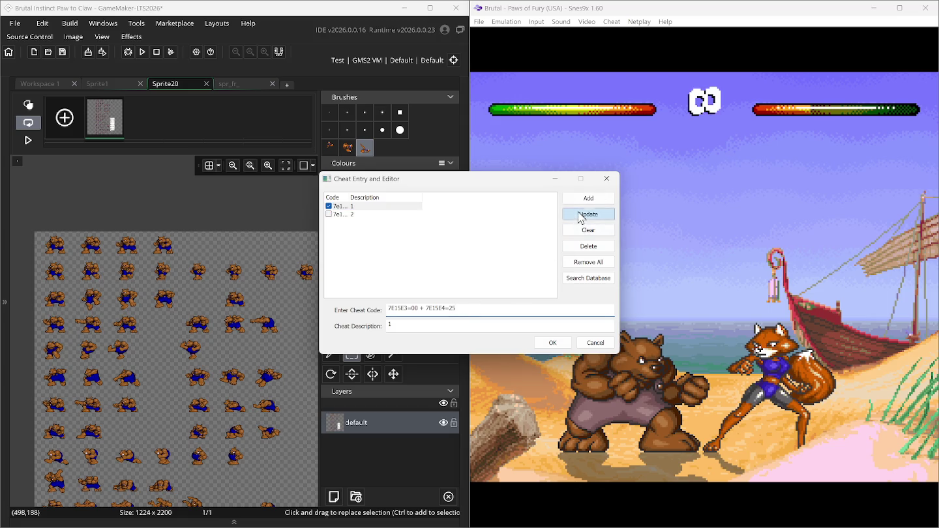
click(553, 344)
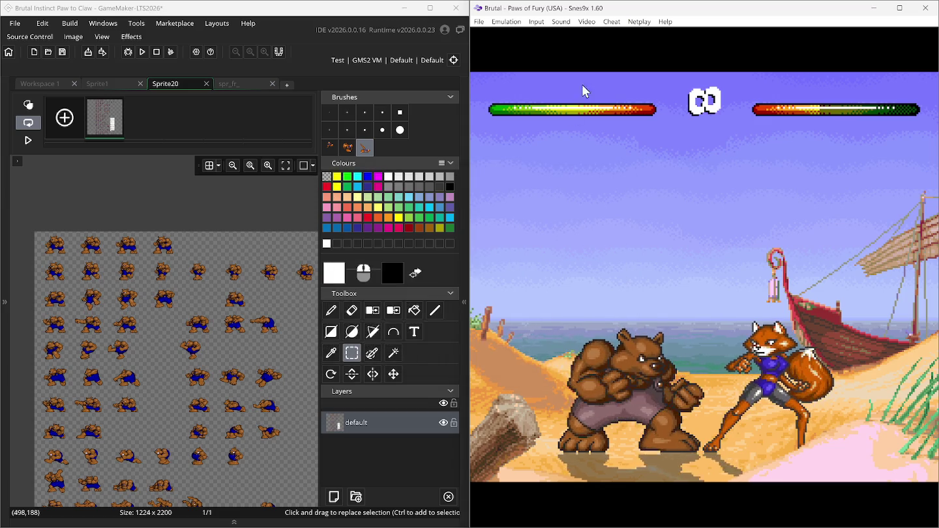
Reopen the cheat editor and change the value after 7E15E4 in cheat 1, applying it.
click(612, 21)
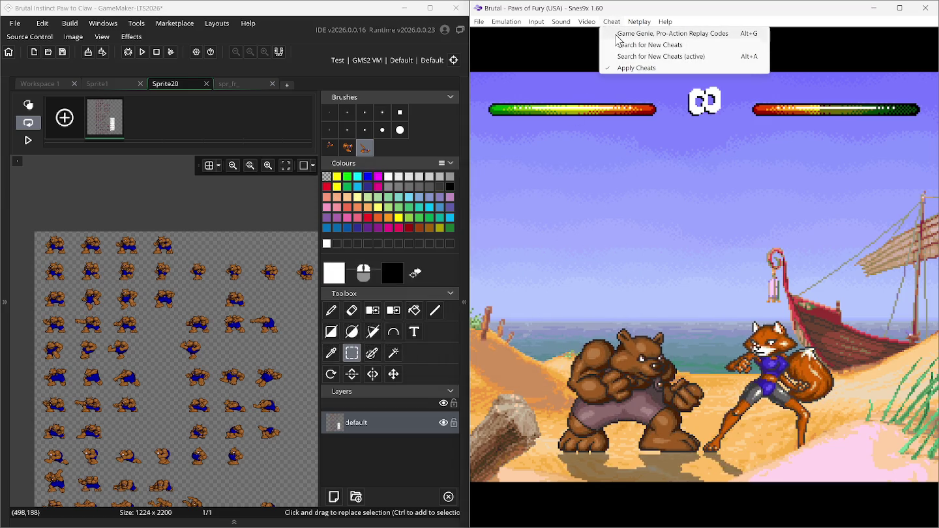
click(616, 37)
click(362, 208)
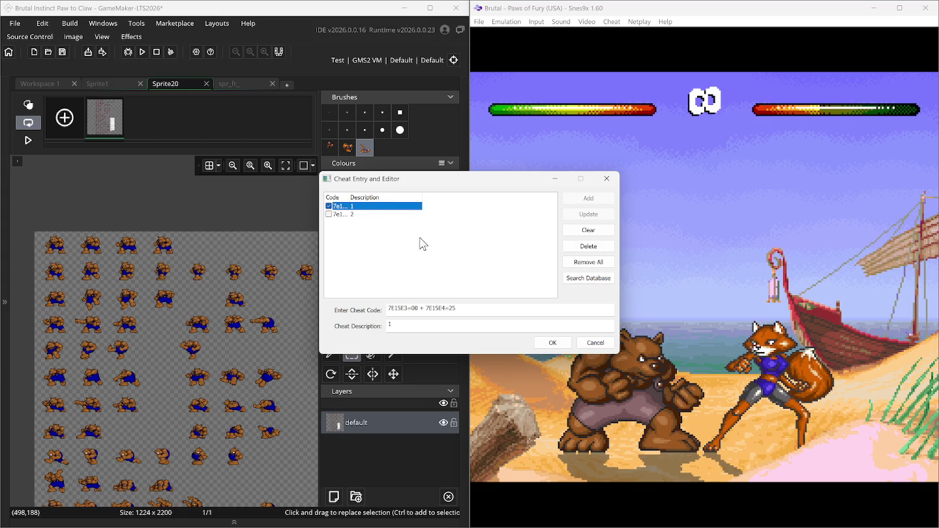
double_click(472, 308)
click(472, 308)
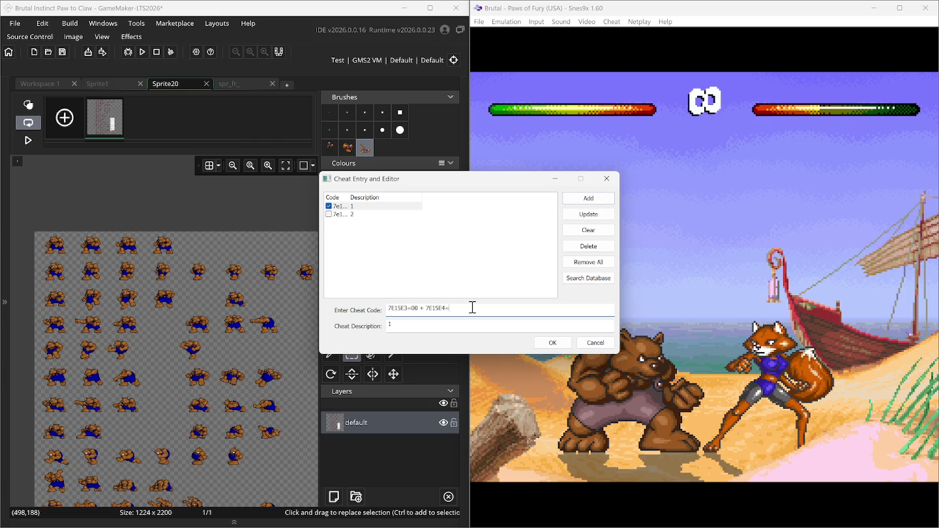
text(50)
click(589, 214)
click(555, 343)
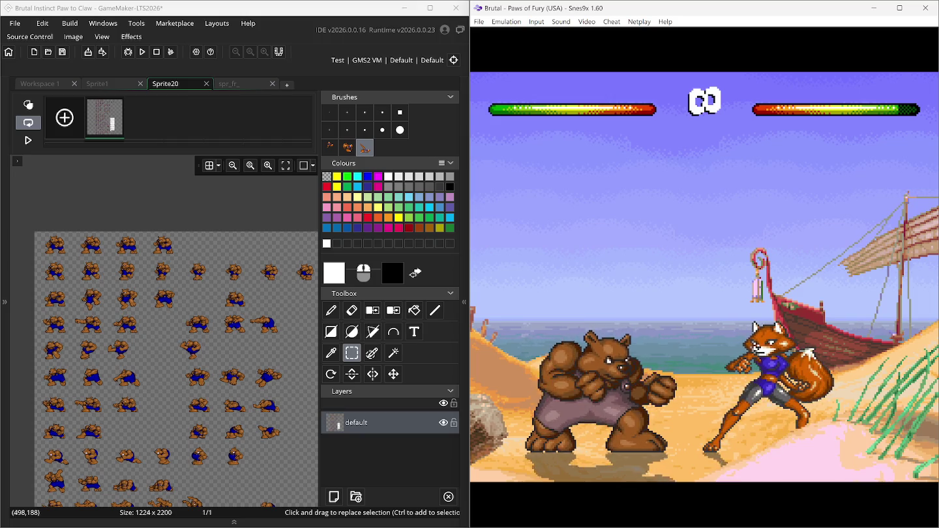
Test the fight by moving the bear right and jumping toward the fox.
key(Right)
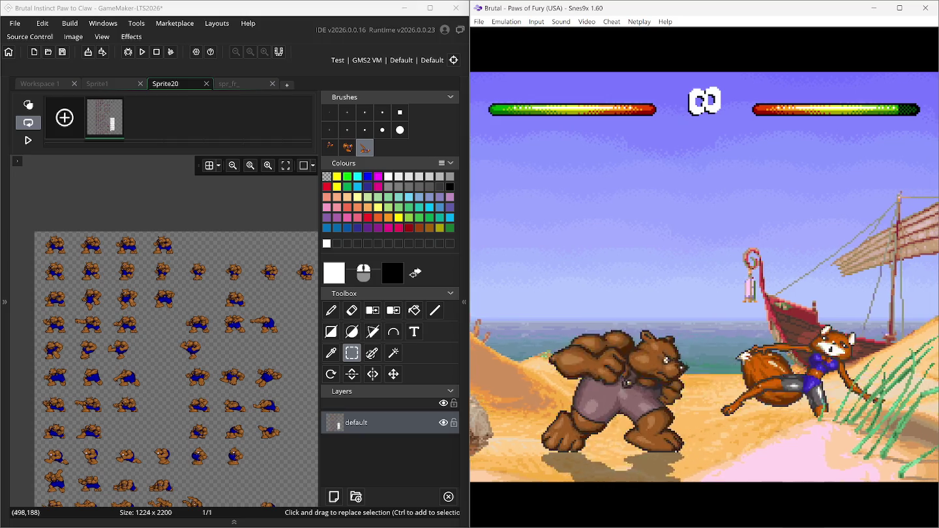
key(Up)
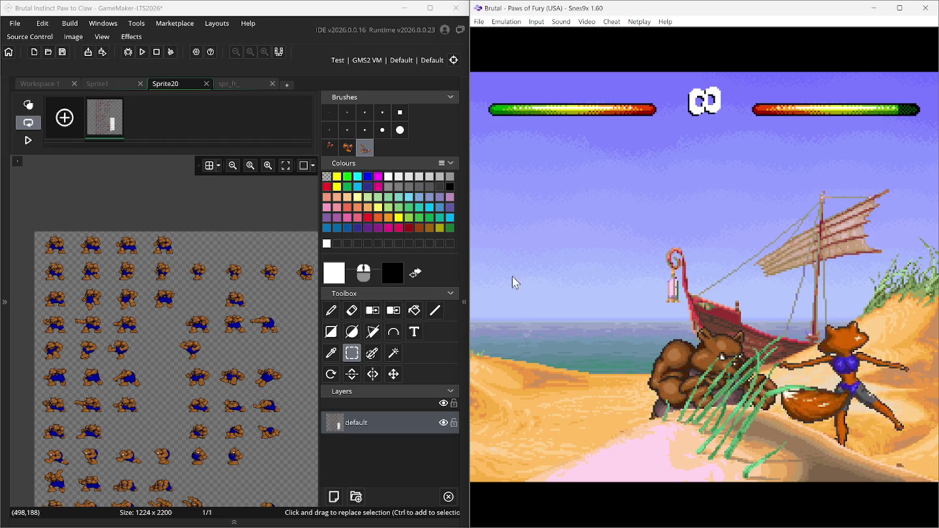
click(607, 24)
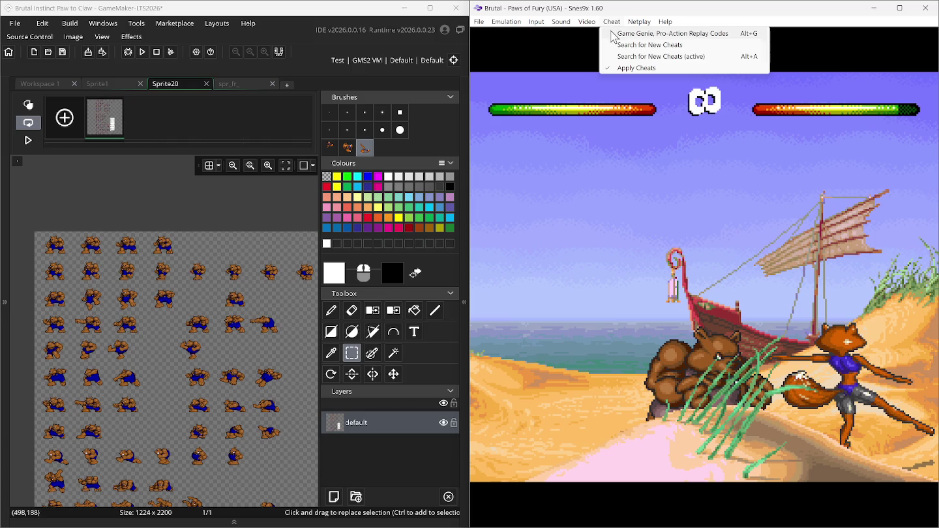
Delete the second cheat and rename the first cheat's description to P2infhealth.
click(609, 34)
click(340, 213)
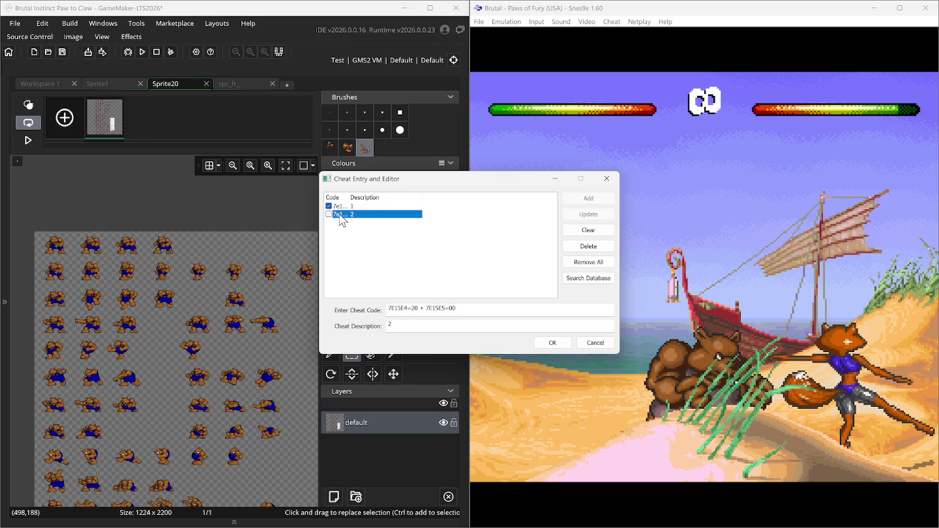
click(573, 243)
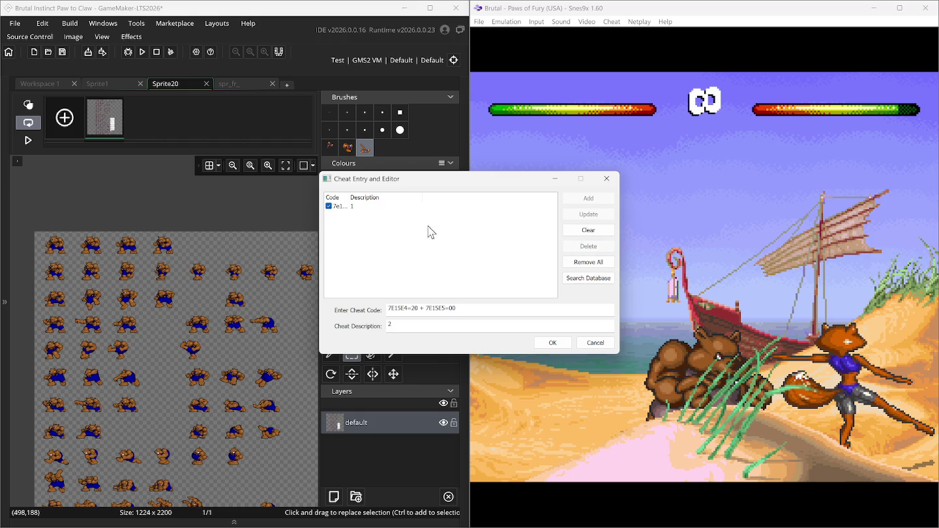
click(348, 208)
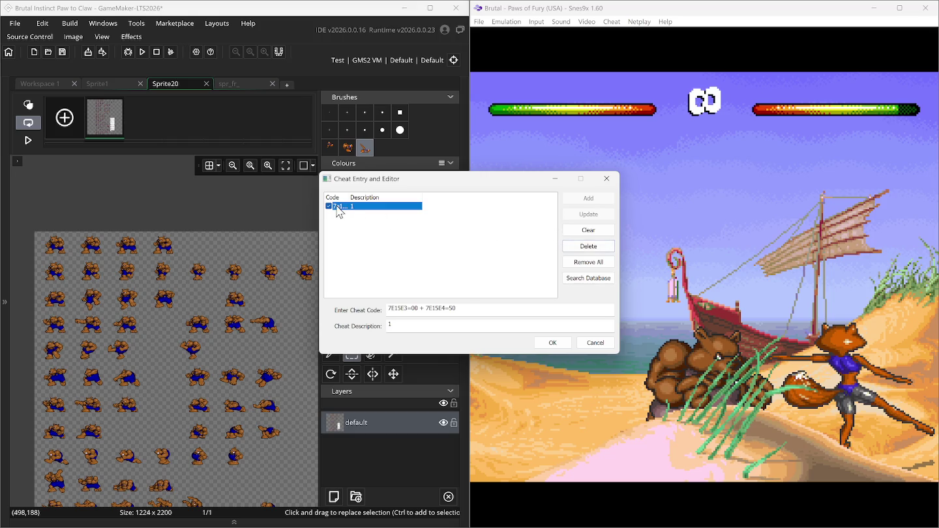
double_click(348, 198)
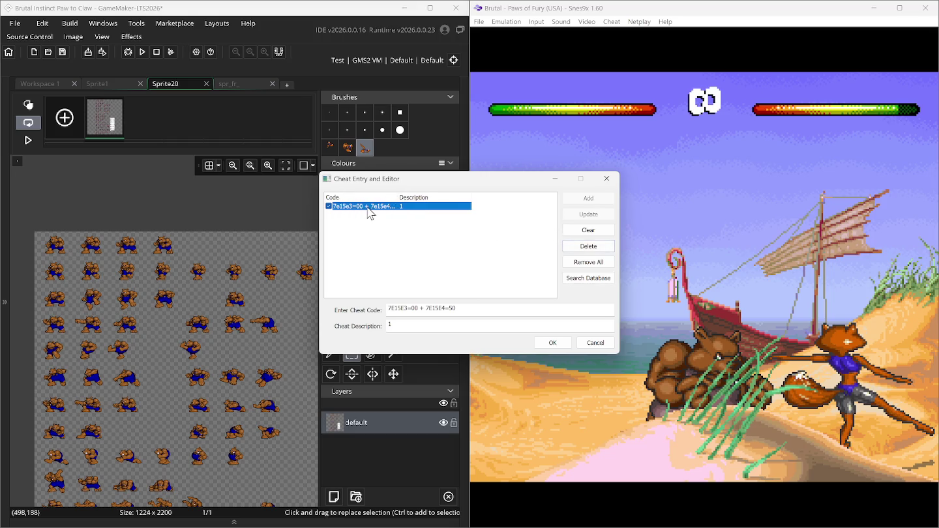
click(486, 307)
text(5)
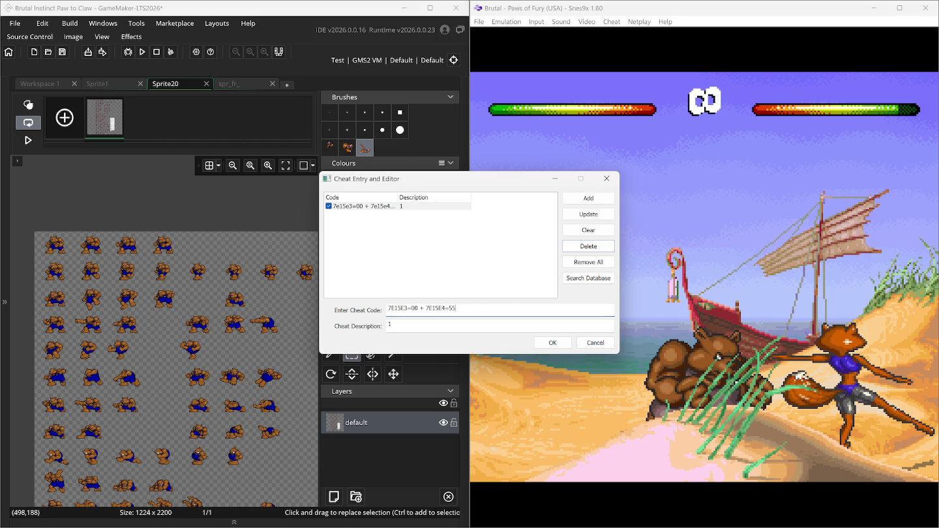
double_click(419, 329)
text(P2infhealth)
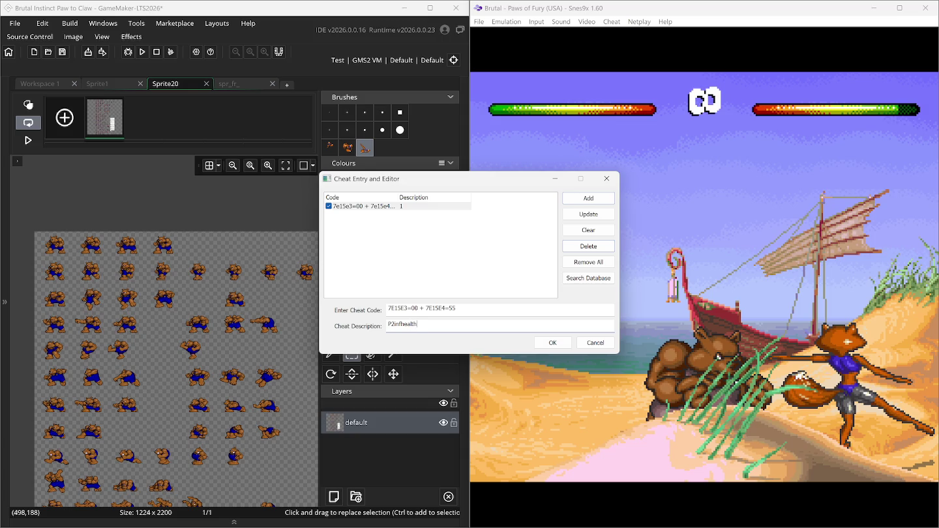
click(577, 216)
click(555, 343)
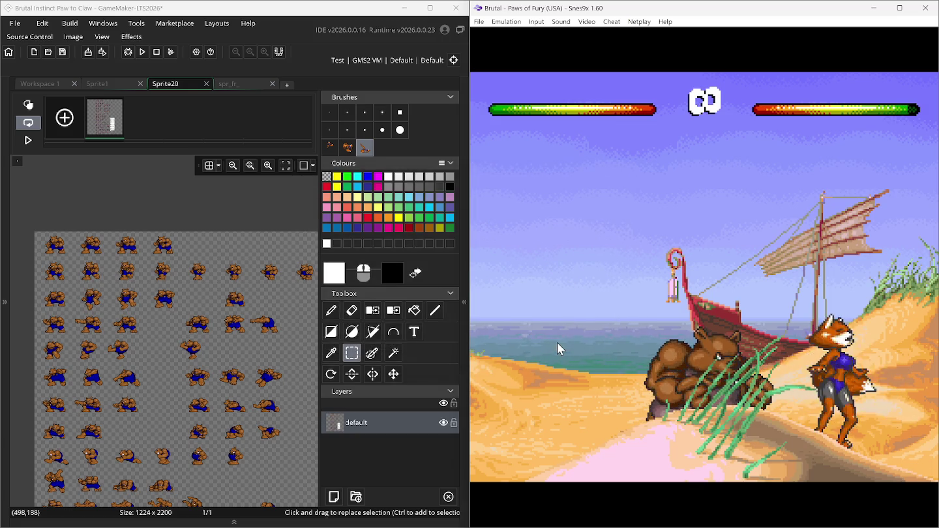
Change P2infhealth's code to 7E15E3=00 + 7E15E4=60 and apply it.
click(612, 22)
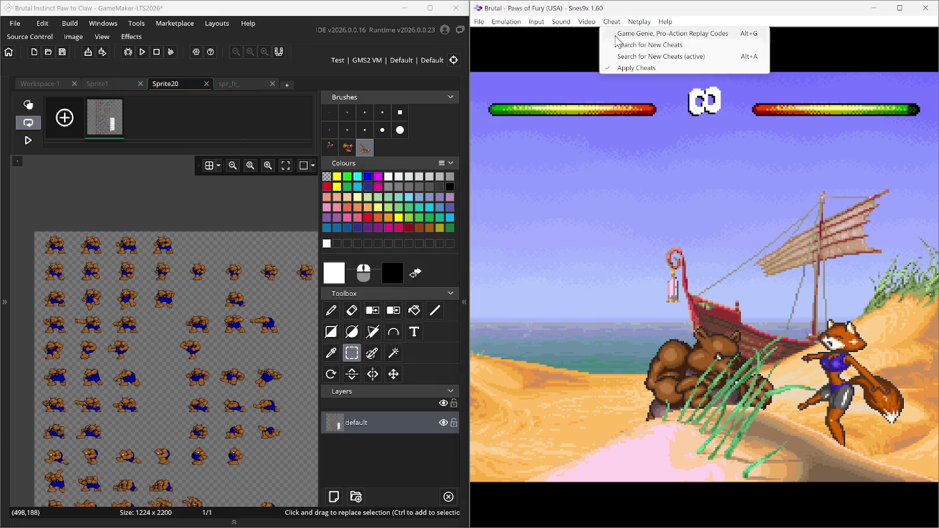
click(616, 34)
click(378, 206)
double_click(466, 306)
click(467, 306)
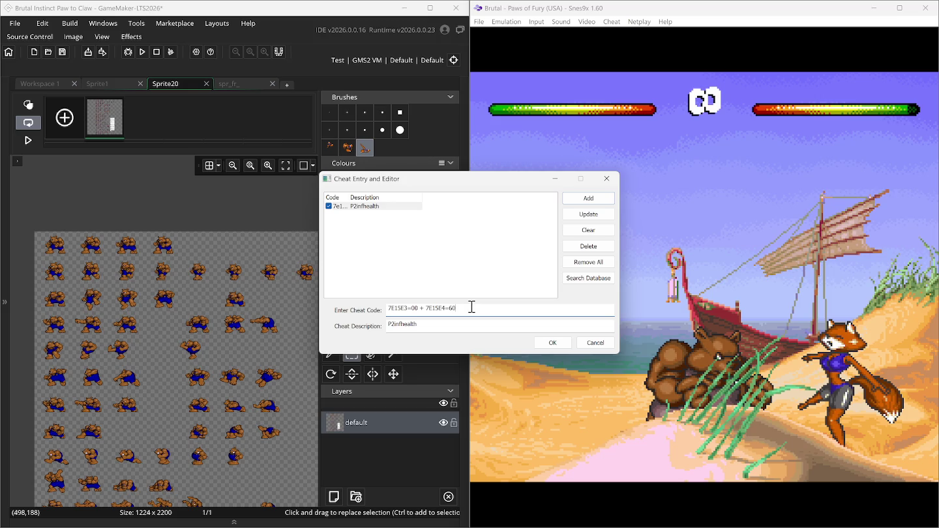
click(589, 217)
click(549, 342)
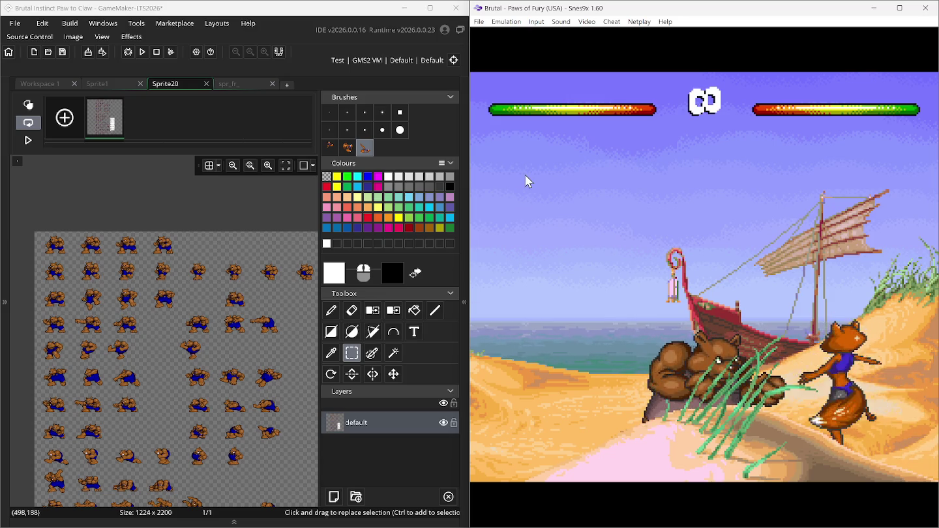
Reopen the cheat editor, review the P2infhealth entry's code, and cancel without changes.
click(611, 22)
click(616, 32)
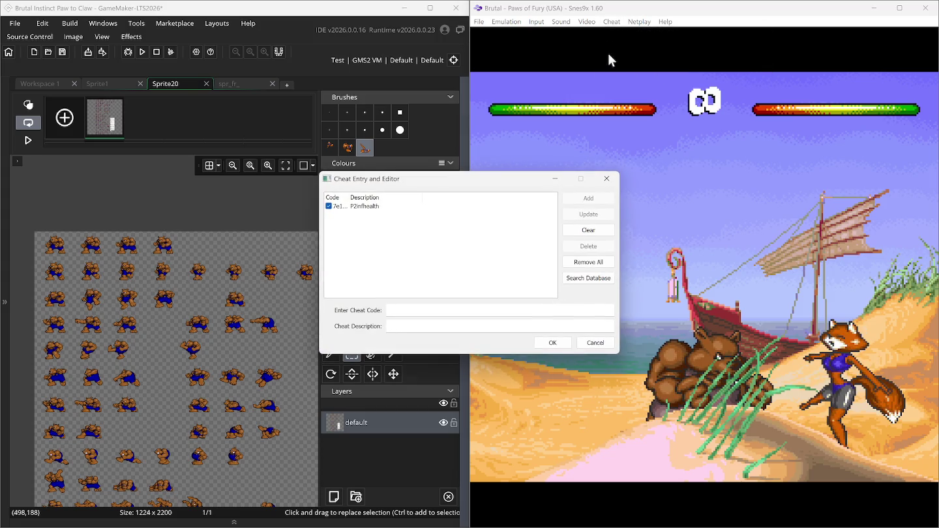
click(366, 207)
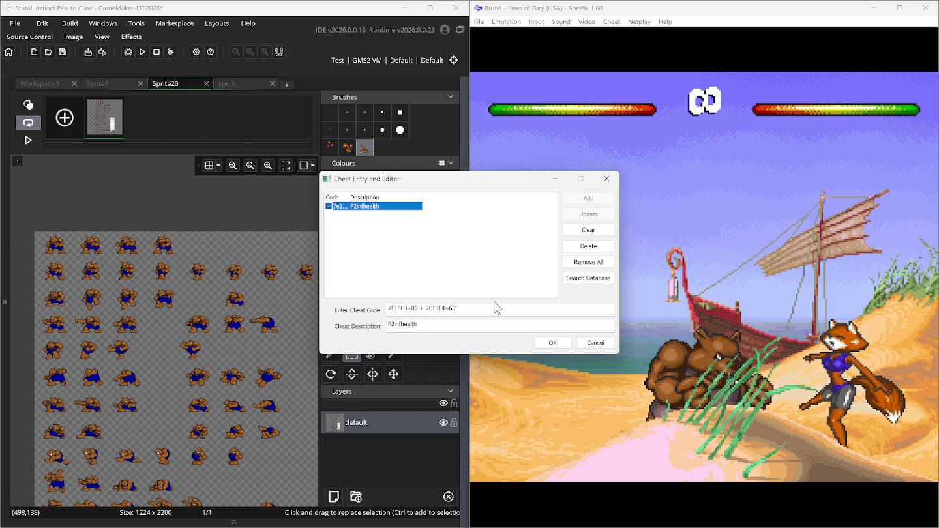
click(594, 343)
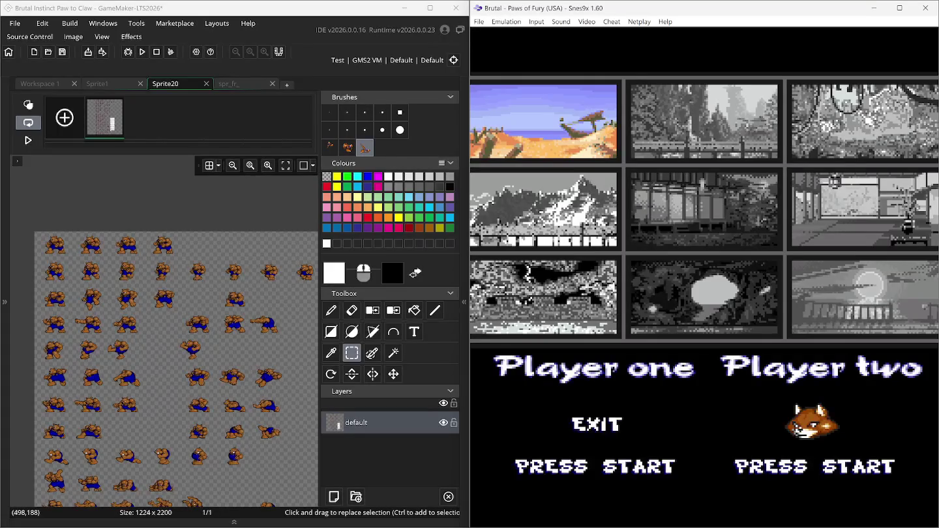
Pick the grey fighter for player one and start Round 1 against the fox.
key(Right)
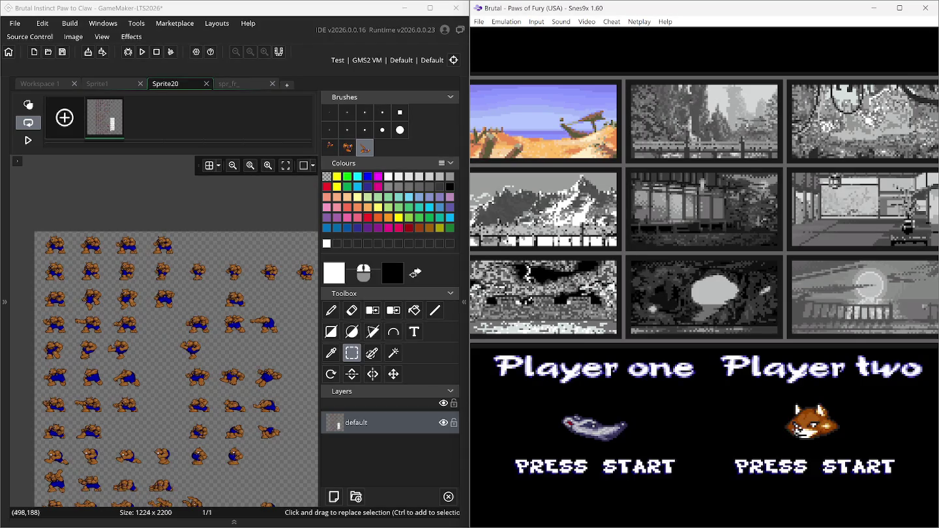
click(242, 95)
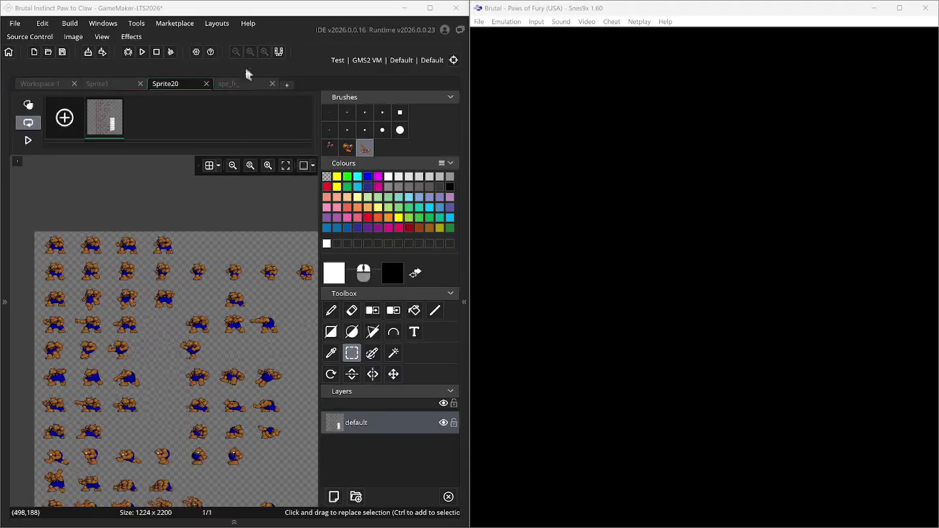
click(538, 30)
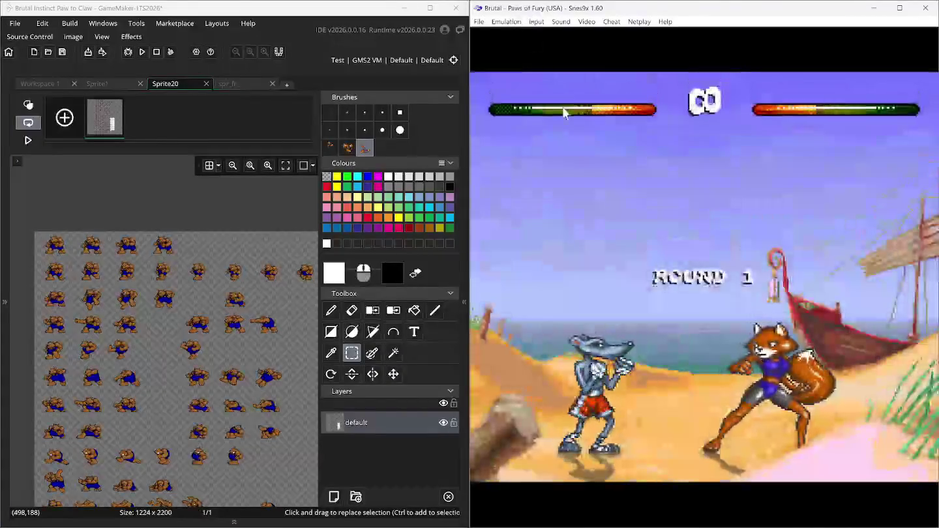
key(Right)
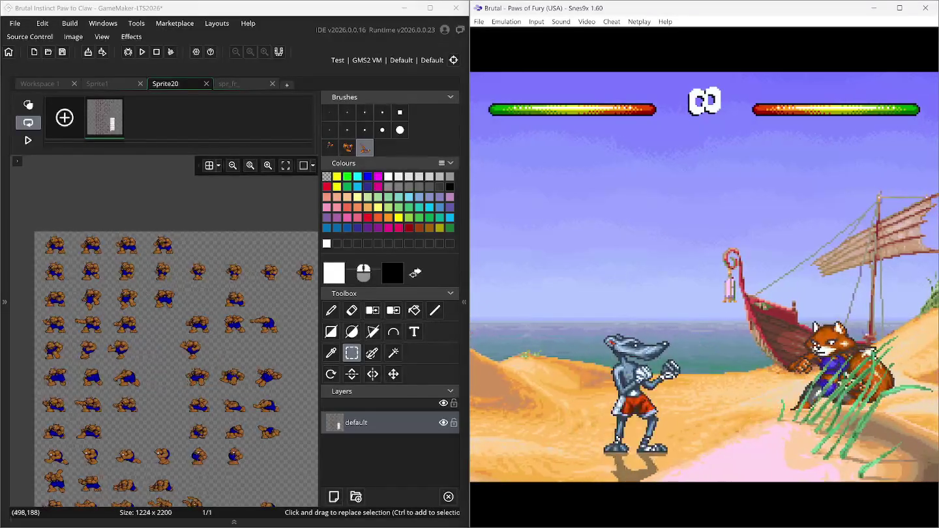
Toggle background layers with keys 1 and 2, ending with BG#1 hidden.
key(1)
key(2)
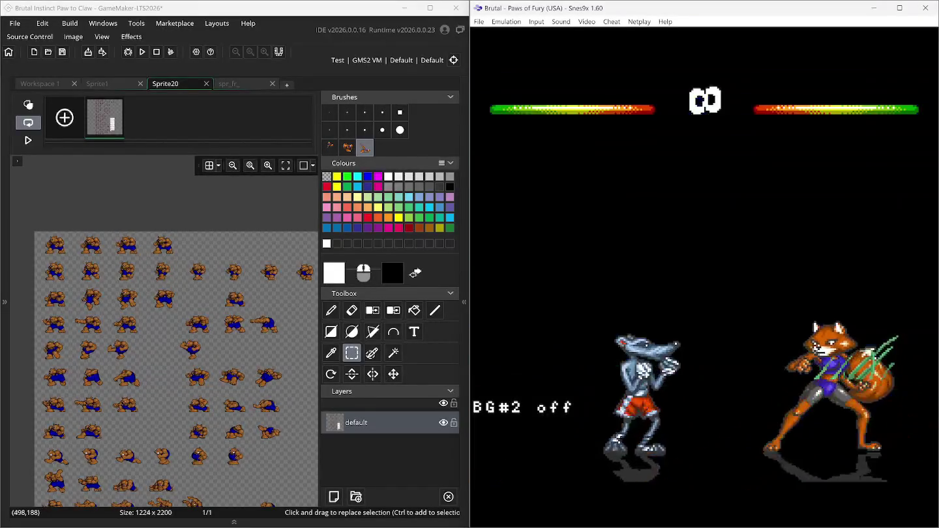
key(1)
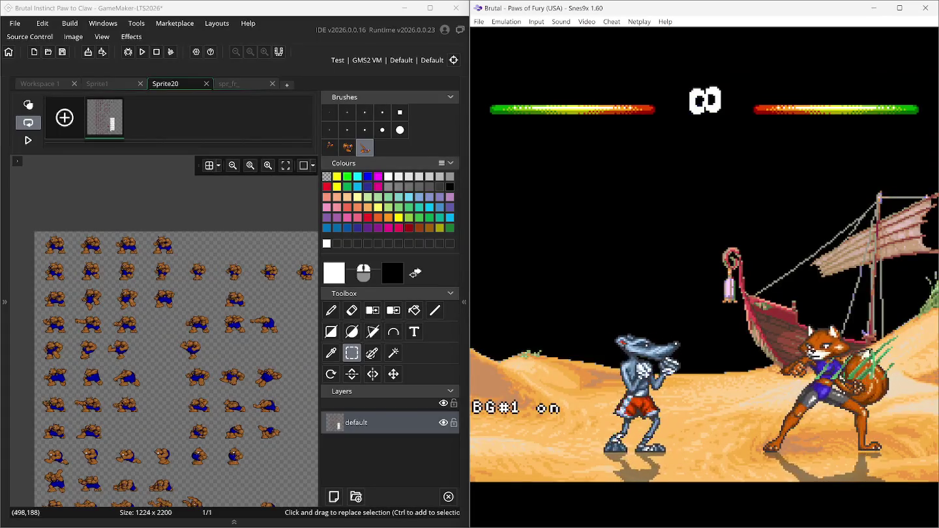
key(2)
key(1)
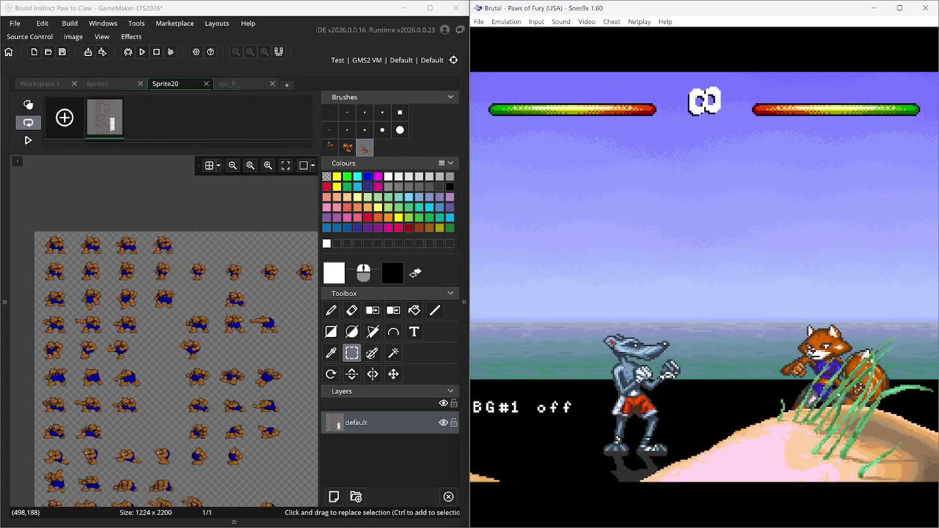
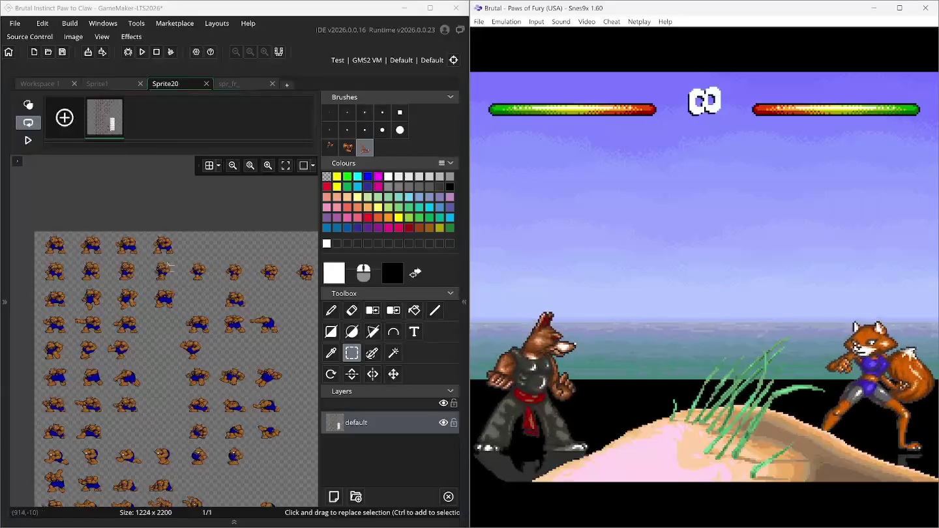
Maximize GameMaker, view the three frames of spr_fr_, and show the fox sprite asset list.
key(super+Up)
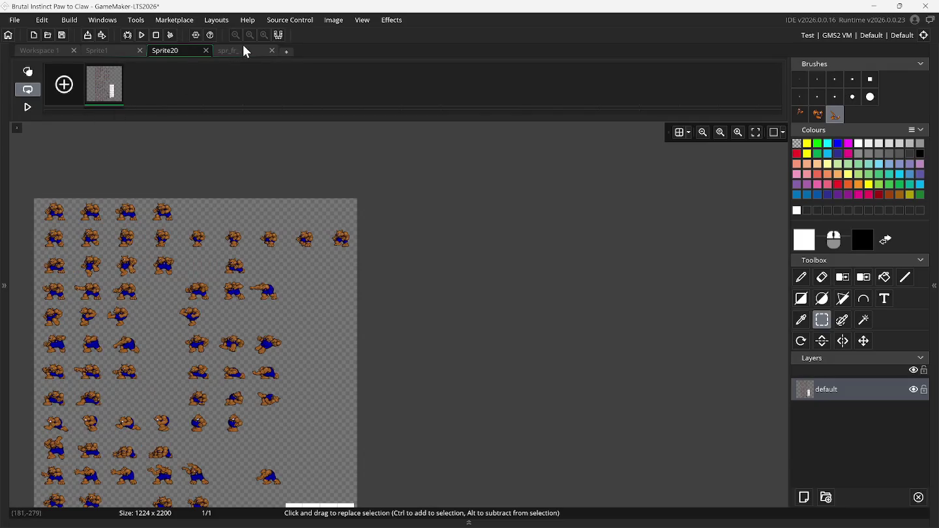
click(247, 51)
click(109, 94)
click(154, 94)
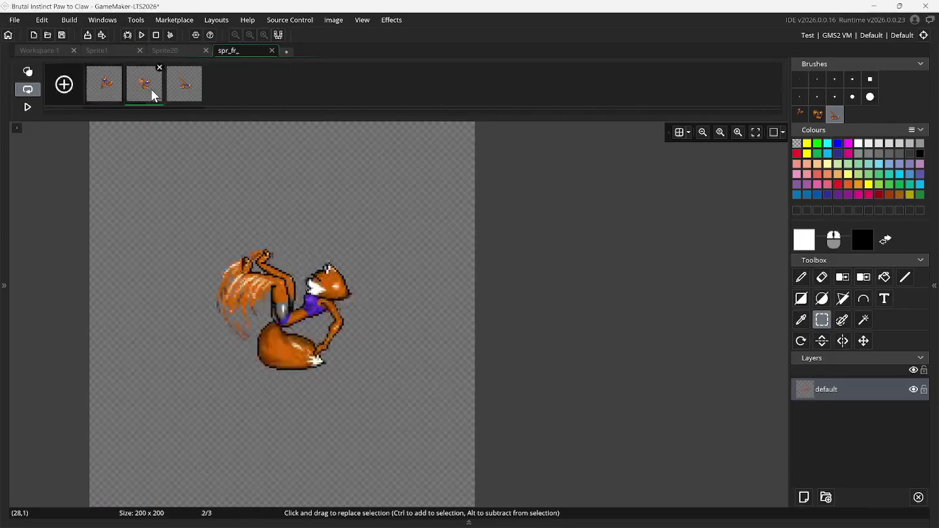
click(199, 101)
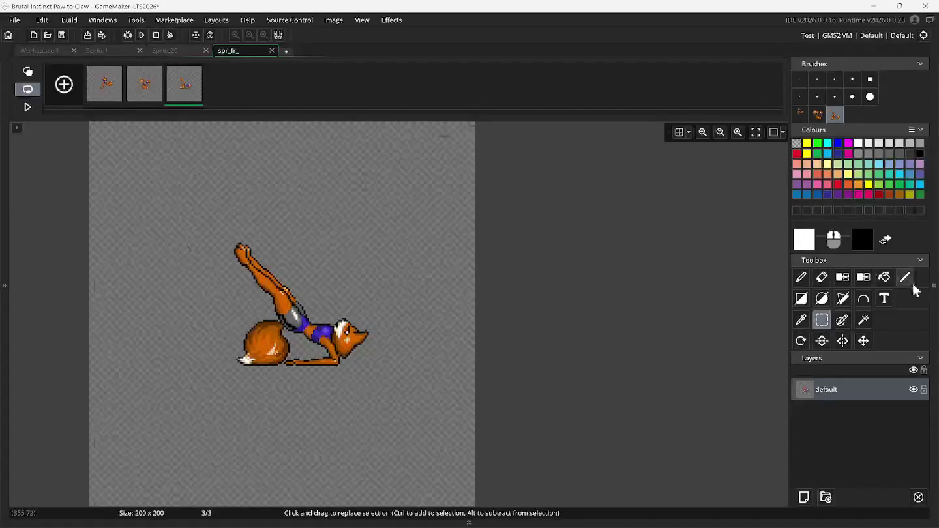
click(934, 299)
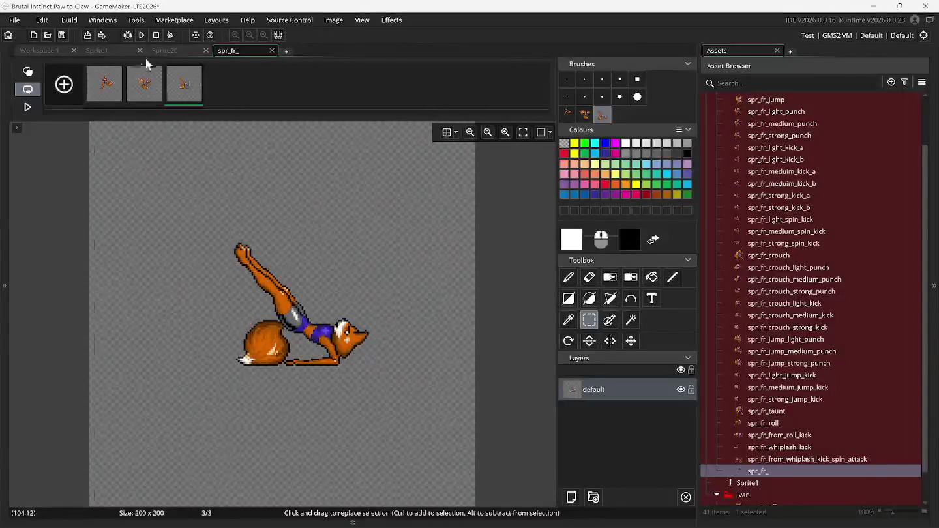
Switch to the 1400 x 2568 Sprite1 fox sheet, widen its canvas, and scroll around the poses.
click(111, 52)
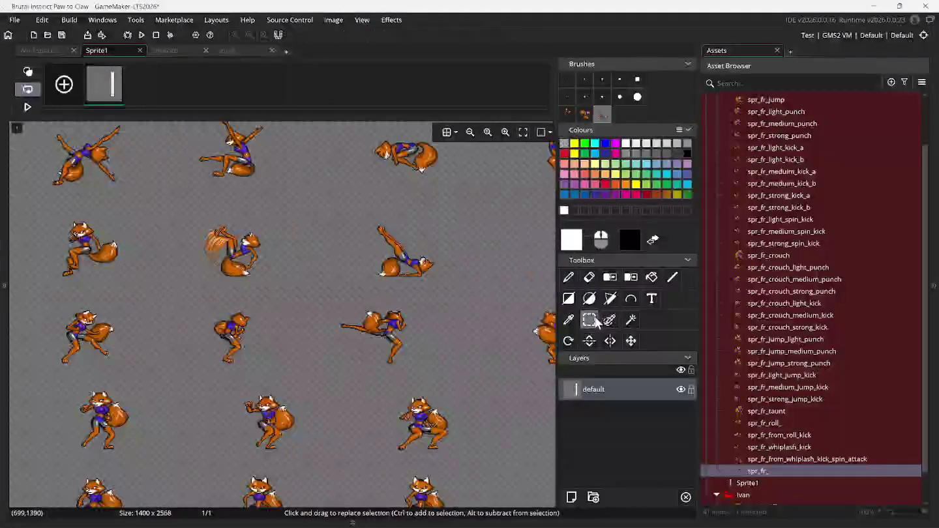
scroll(438, 308, down, 5)
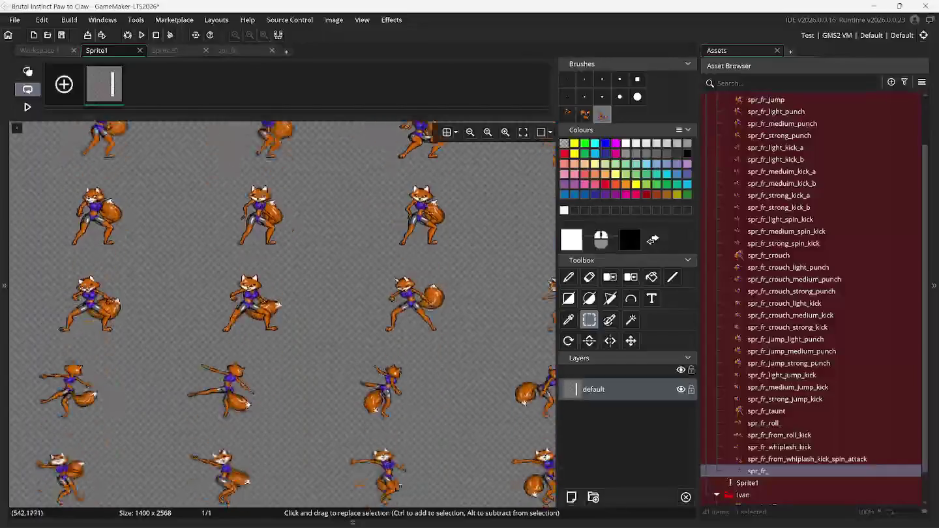
scroll(430, 306, down, 2)
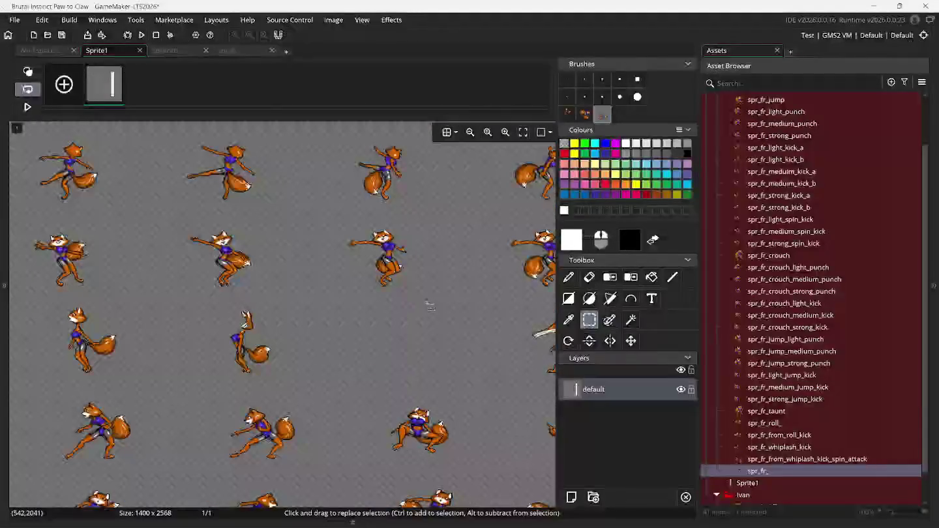
scroll(430, 305, up, 1)
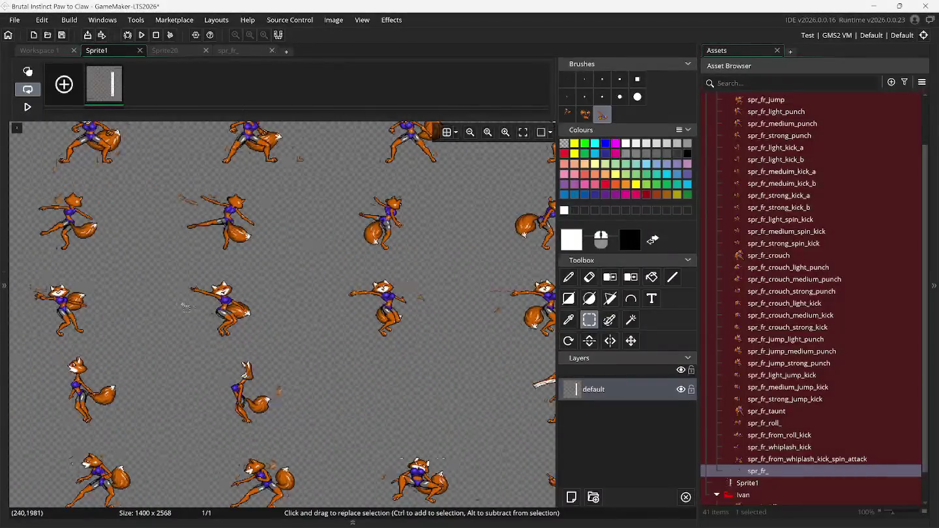
scroll(186, 306, up, 3)
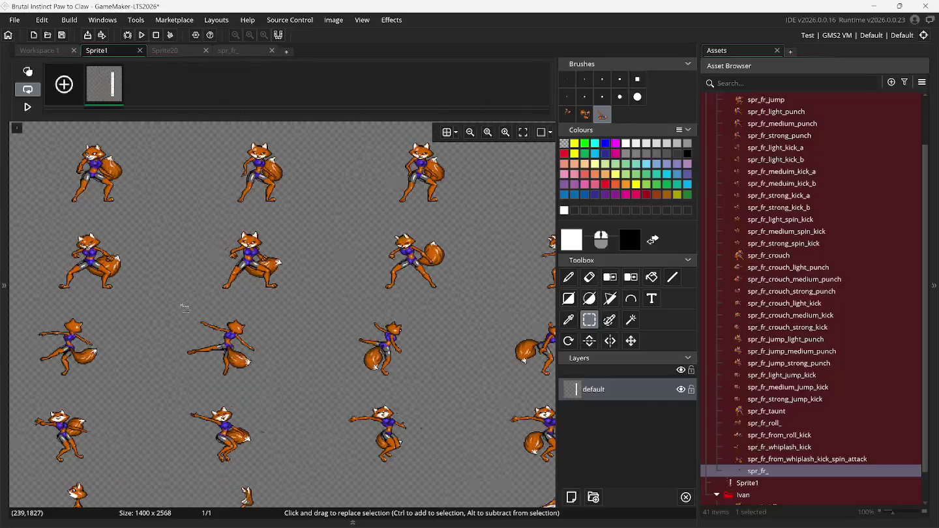
mouse_move(700, 303)
mouse_down()
mouse_move(760, 302)
mouse_move(731, 302)
mouse_up()
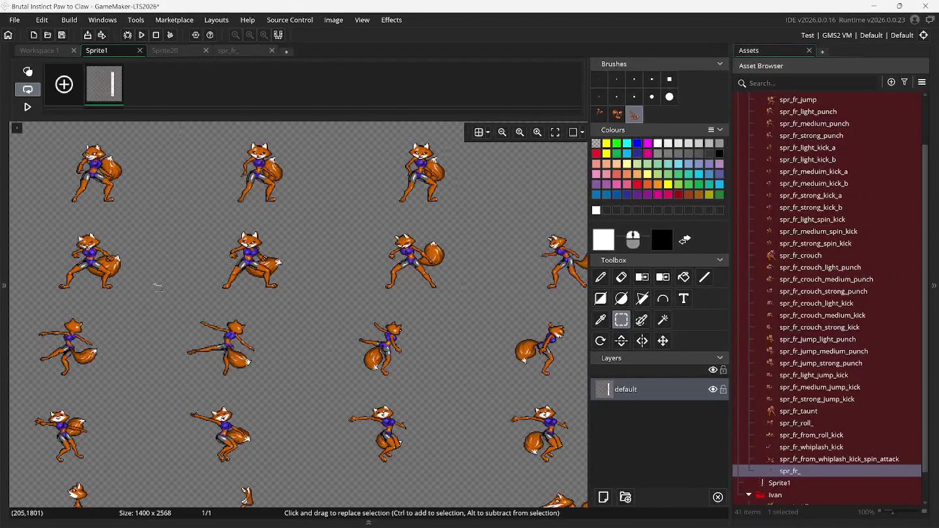
scroll(156, 286, right, 2)
scroll(130, 287, down, 3)
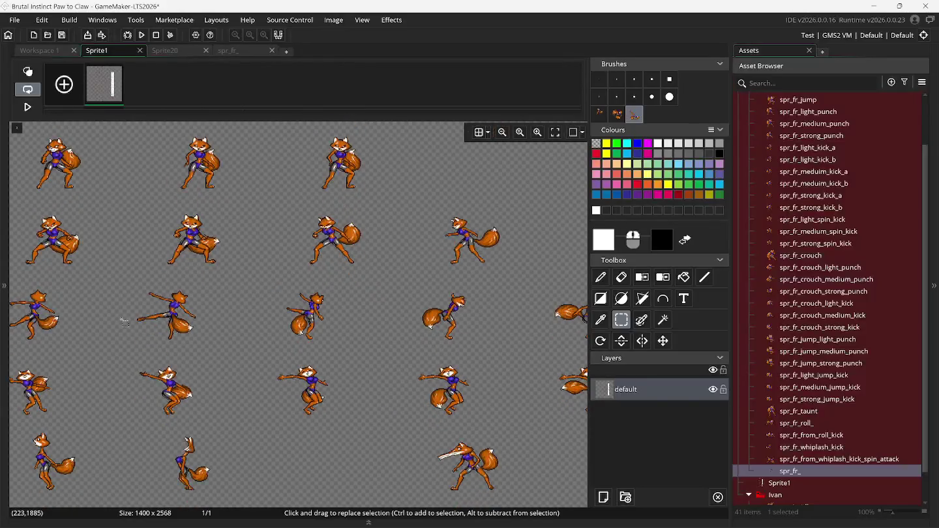
scroll(124, 322, up, 1)
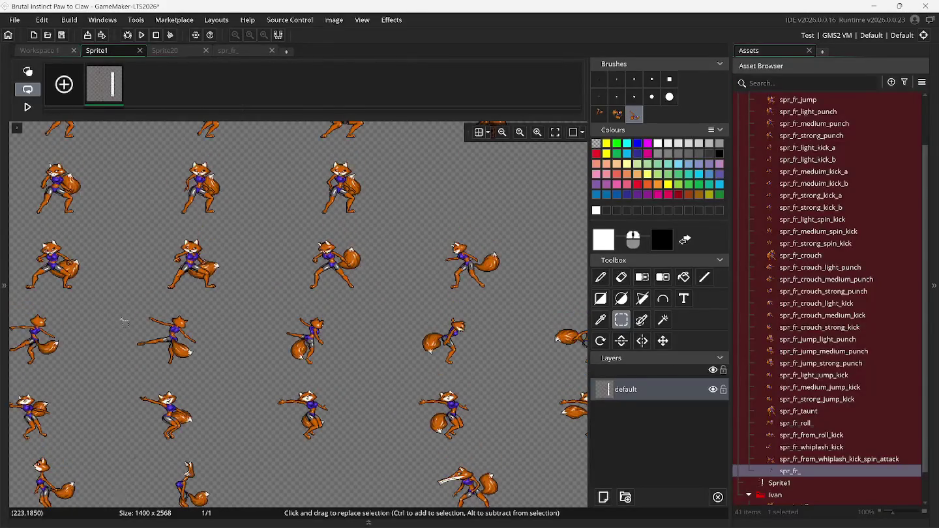
scroll(124, 322, right, 5)
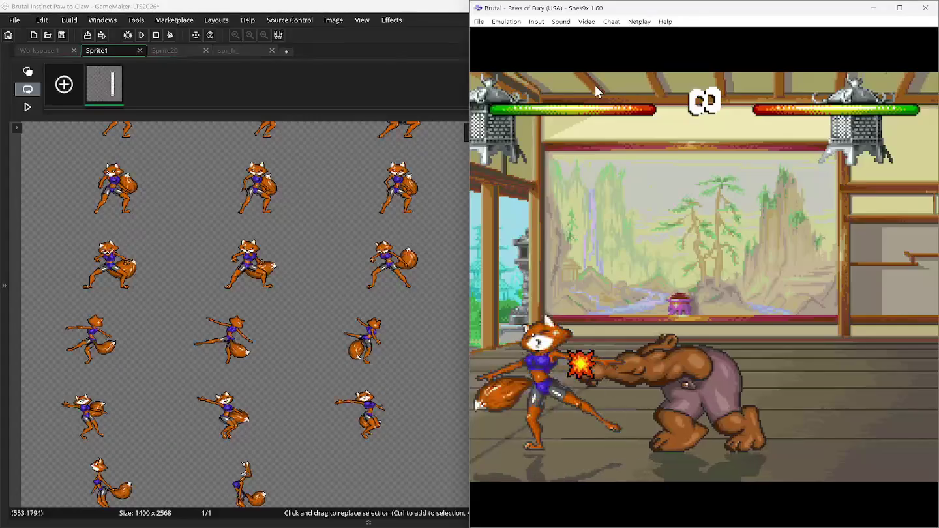
Rewind the Snes9x fight and pan sideways across the fox sprite sheet.
key(BackSpace)
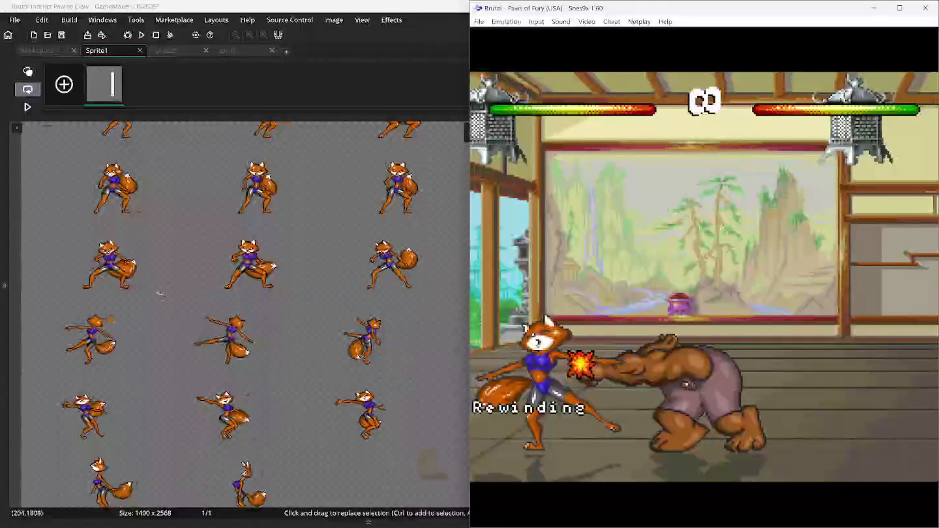
scroll(168, 313, right, 1)
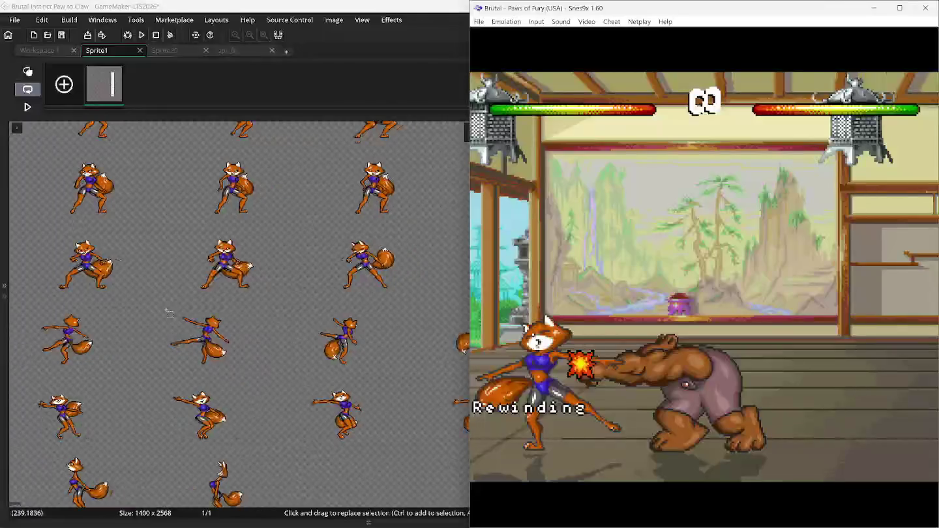
scroll(166, 312, right, 7)
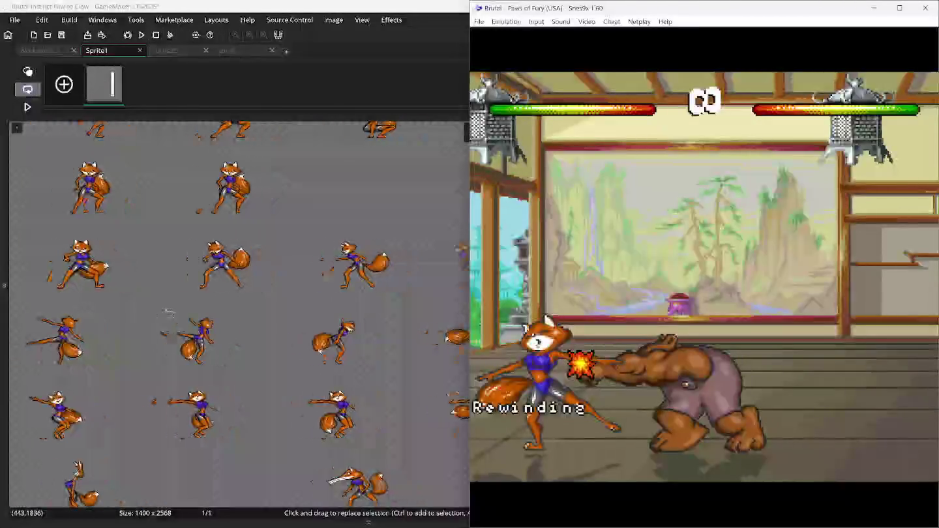
scroll(168, 308, left, 8)
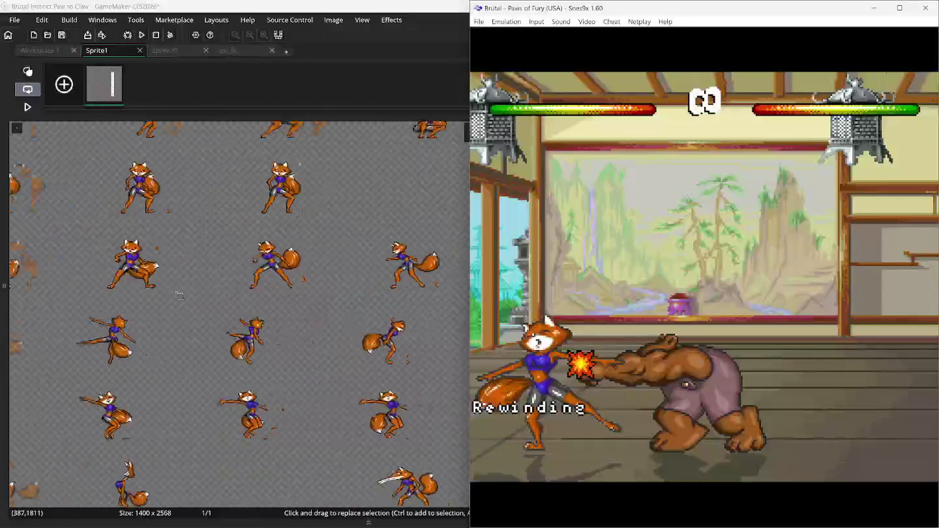
scroll(179, 296, right, 4)
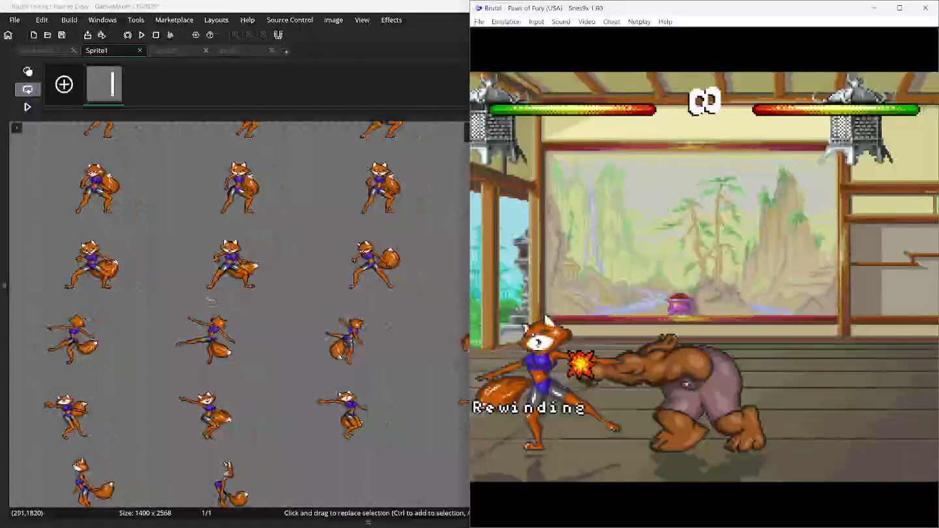
scroll(209, 301, right, 7)
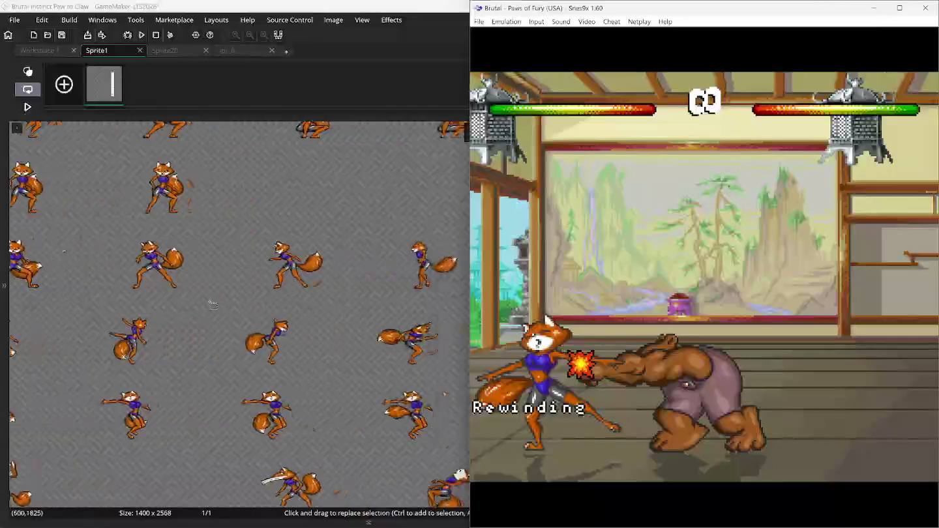
scroll(213, 304, right, 4)
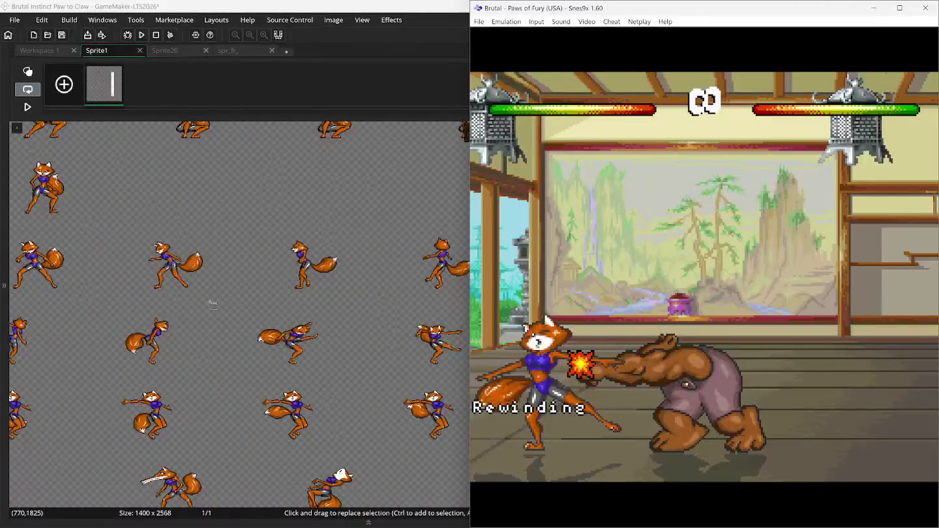
scroll(213, 304, right, 3)
scroll(213, 304, left, 15)
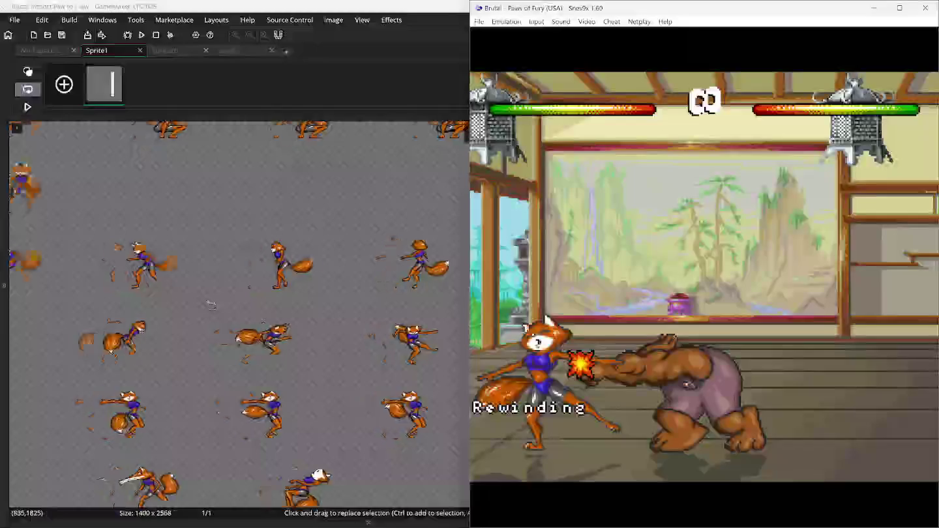
scroll(210, 303, left, 1)
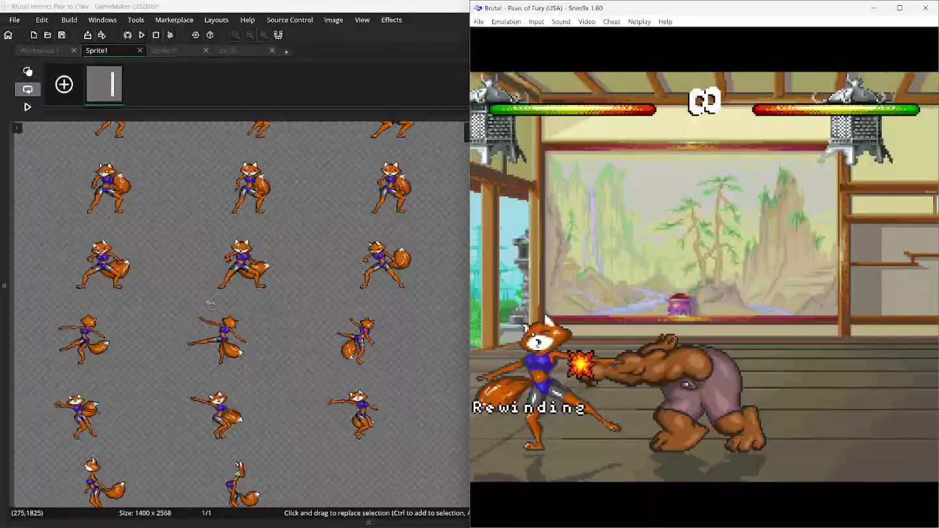
scroll(210, 304, right, 8)
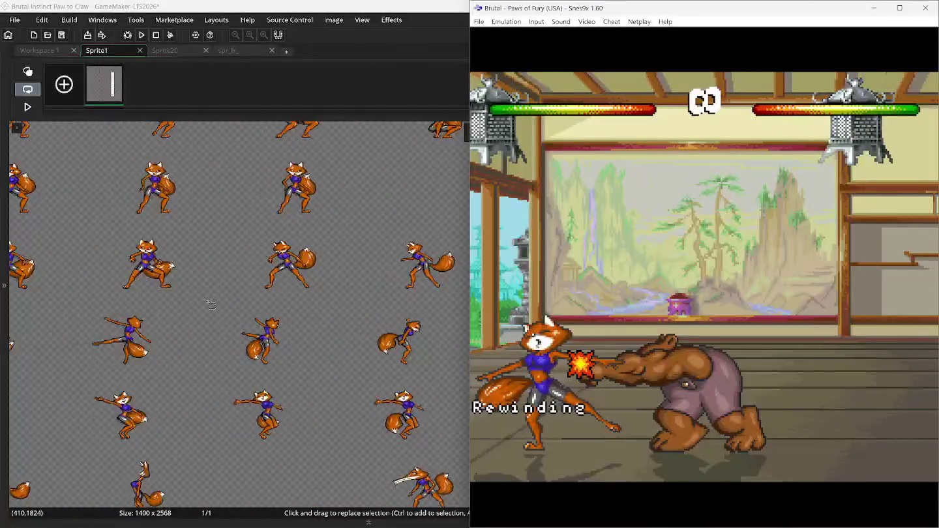
scroll(212, 304, right, 5)
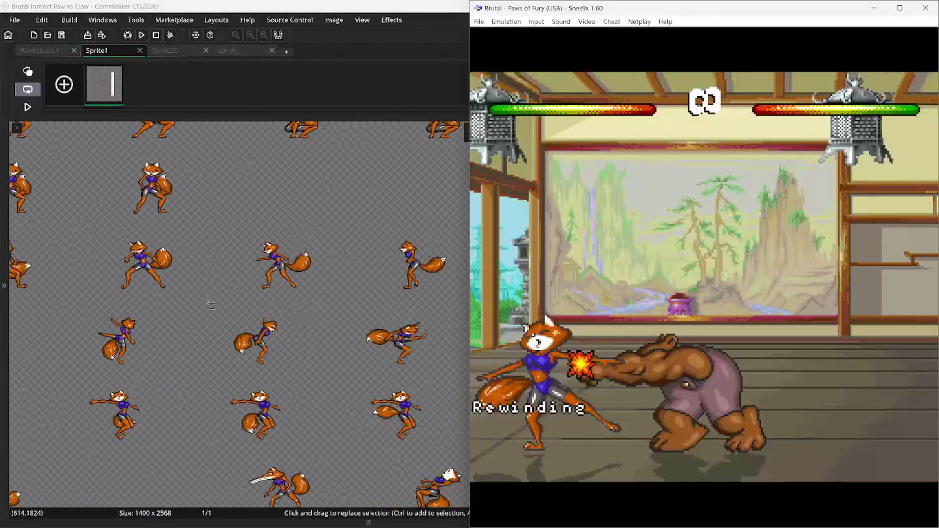
scroll(211, 303, right, 7)
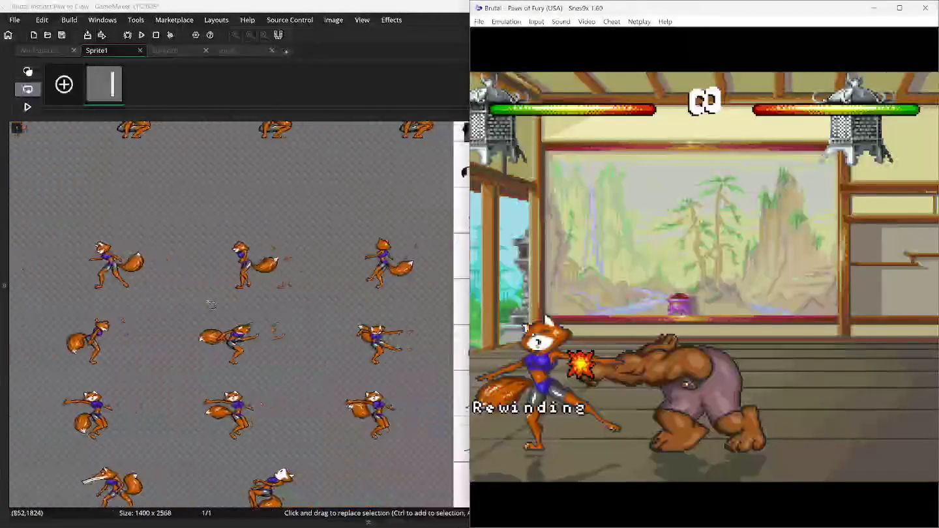
scroll(212, 303, left, 11)
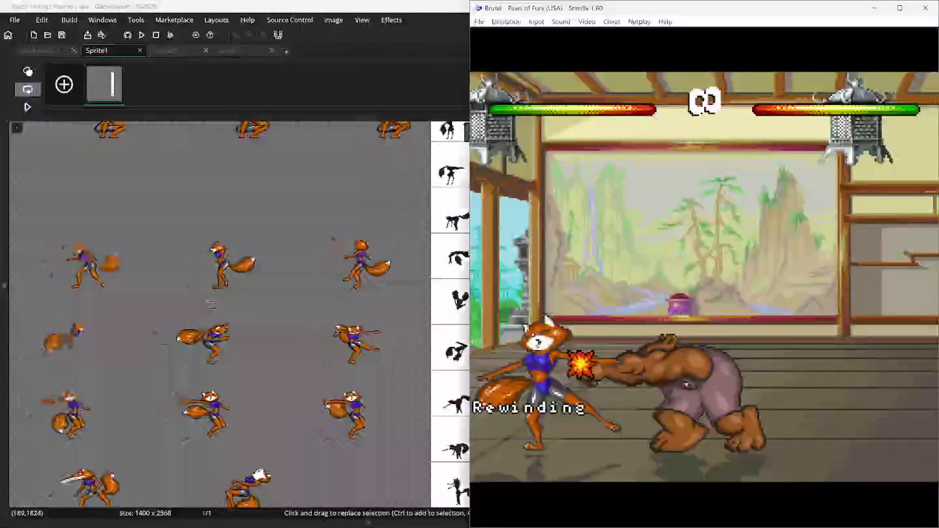
Scroll down the fox sprite sheet to browse the lower poses.
scroll(212, 303, down, 3)
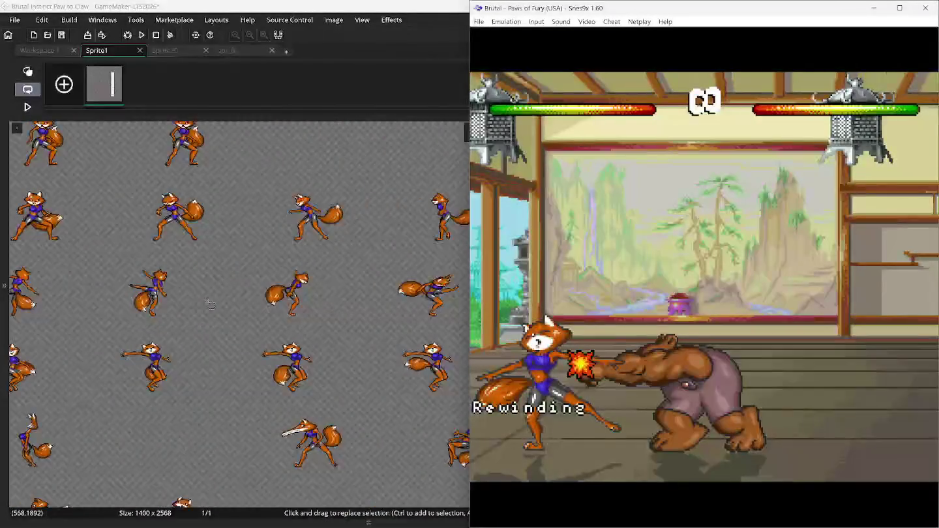
scroll(211, 304, left, 4)
scroll(209, 304, down, 3)
scroll(210, 303, left, 6)
scroll(210, 303, down, 5)
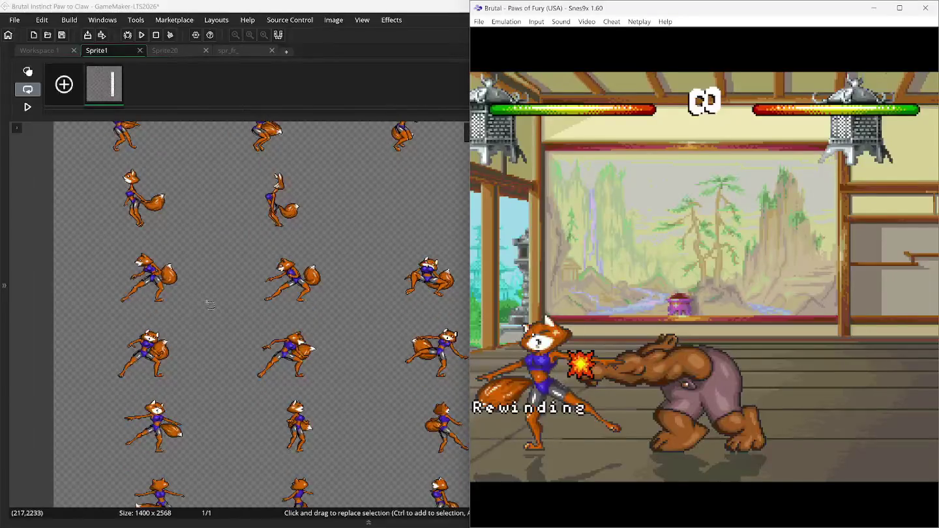
scroll(197, 304, up, 2)
scroll(197, 303, up, 7)
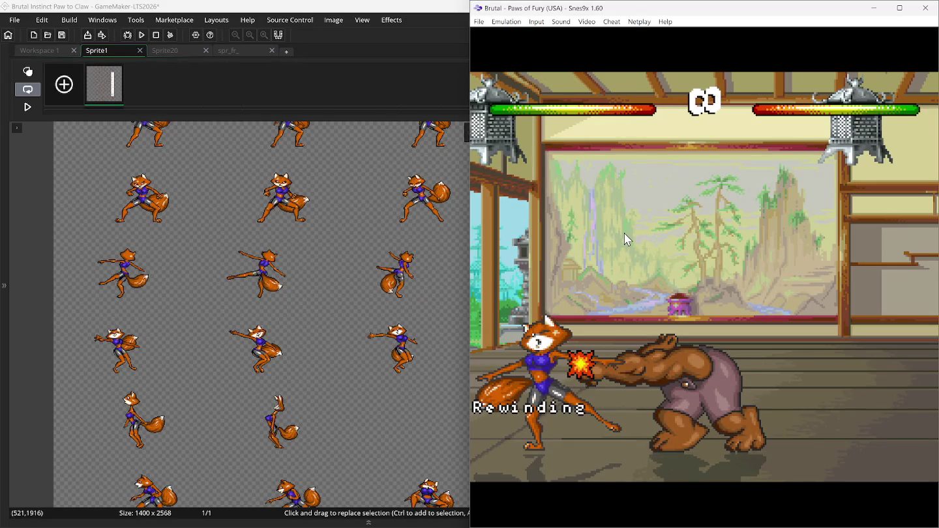
scroll(394, 295, down, 7)
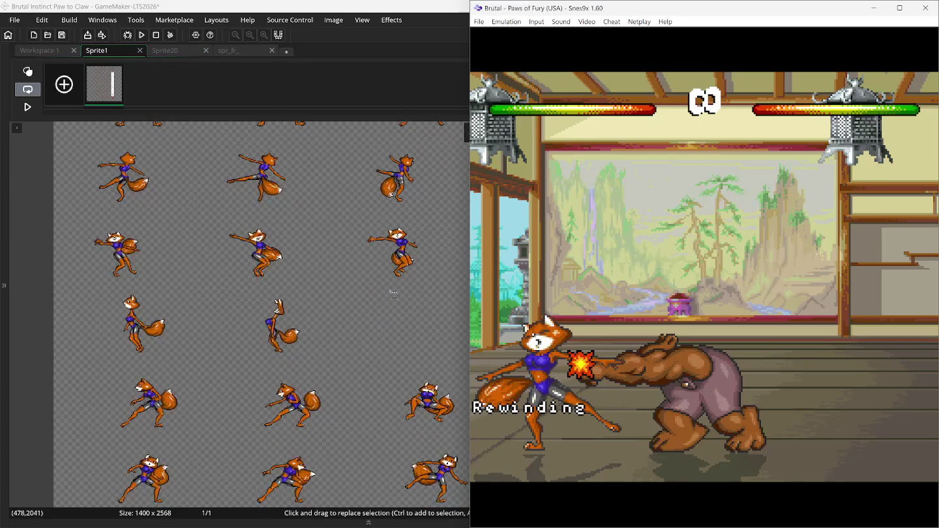
scroll(393, 294, down, 2)
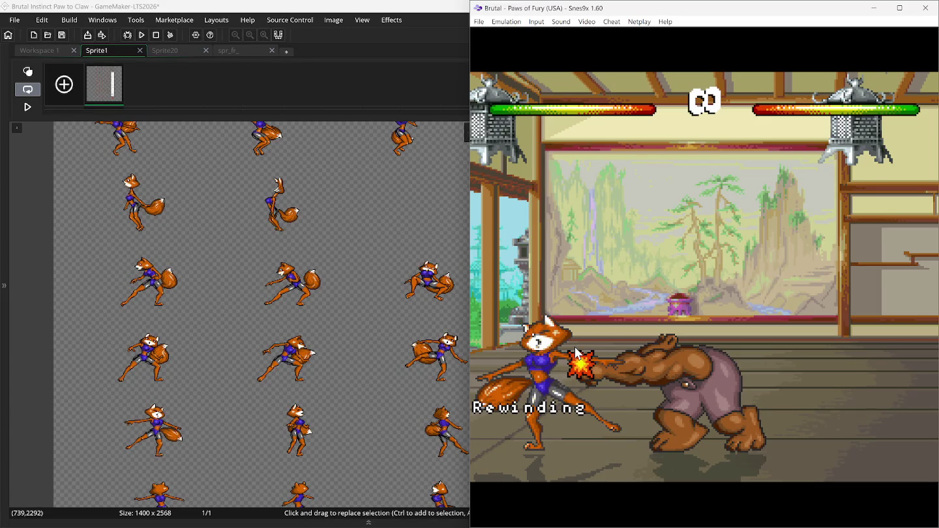
Bring the GameMaker sprite sheet forward, scroll it up, then return to Snes9x.
click(406, 25)
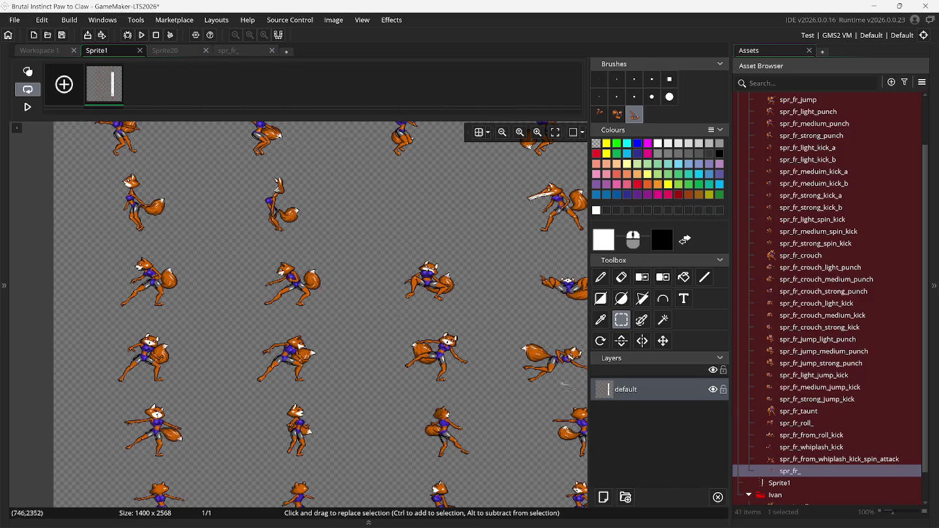
scroll(354, 350, up, 10)
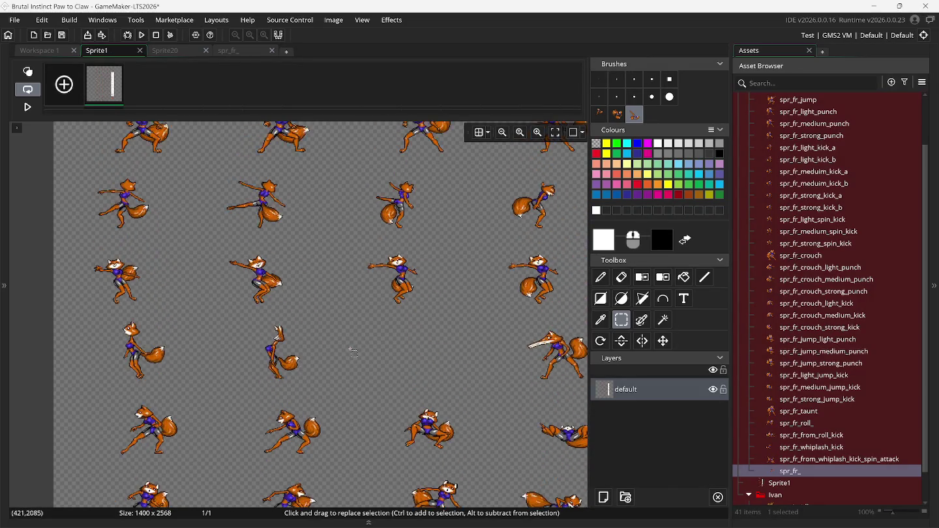
scroll(353, 352, up, 2)
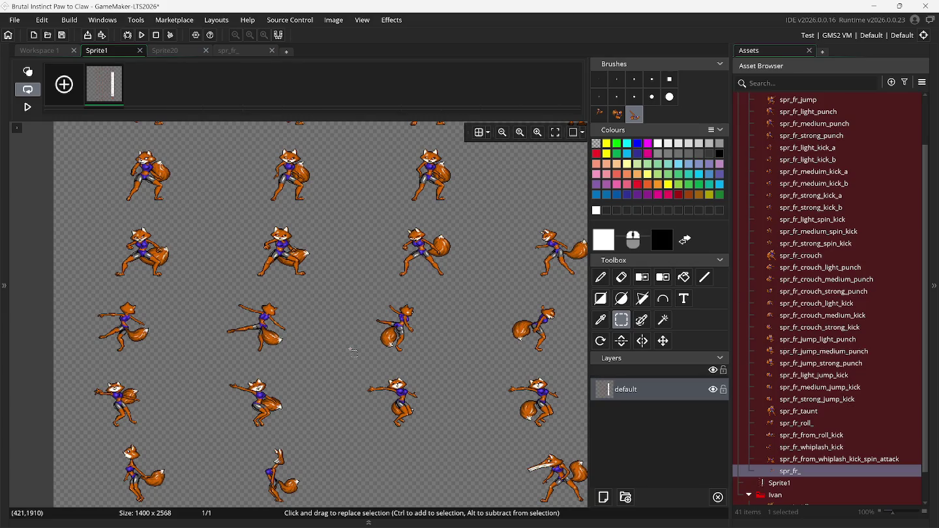
mouse_move(622, 515)
click(654, 481)
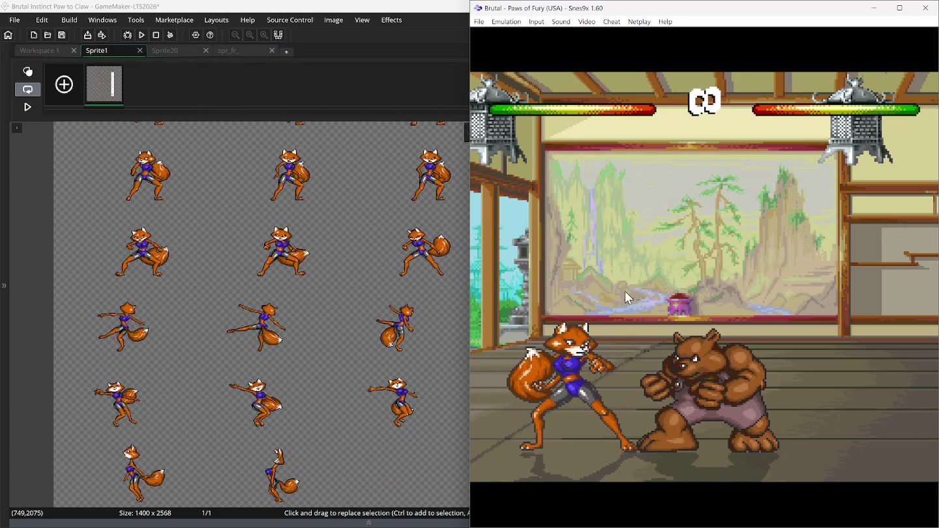
Advance the fox toward the bear twice, then rewind the fight.
key(Right)
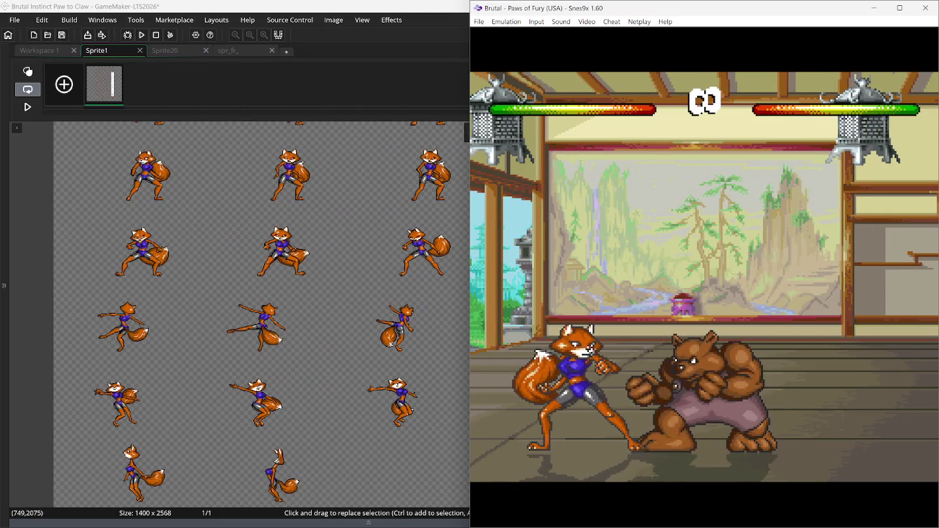
key(Right)
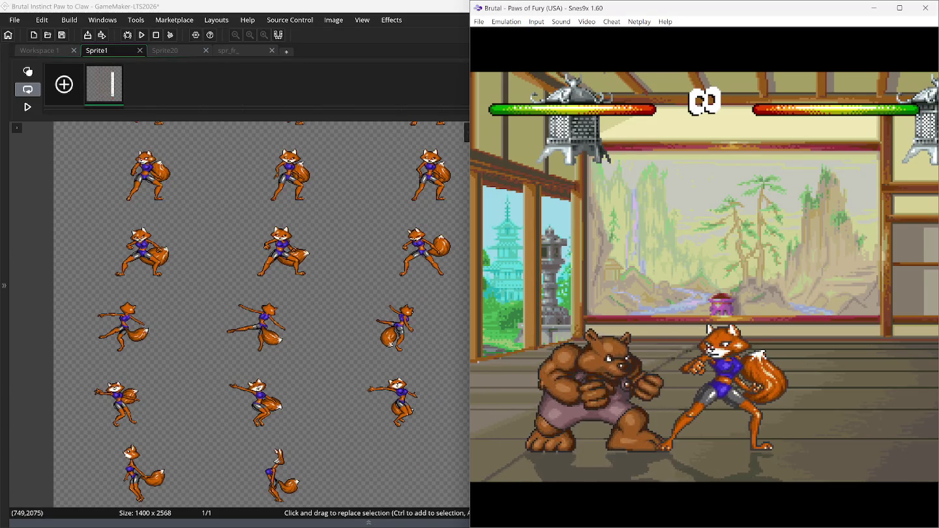
key(BackSpace)
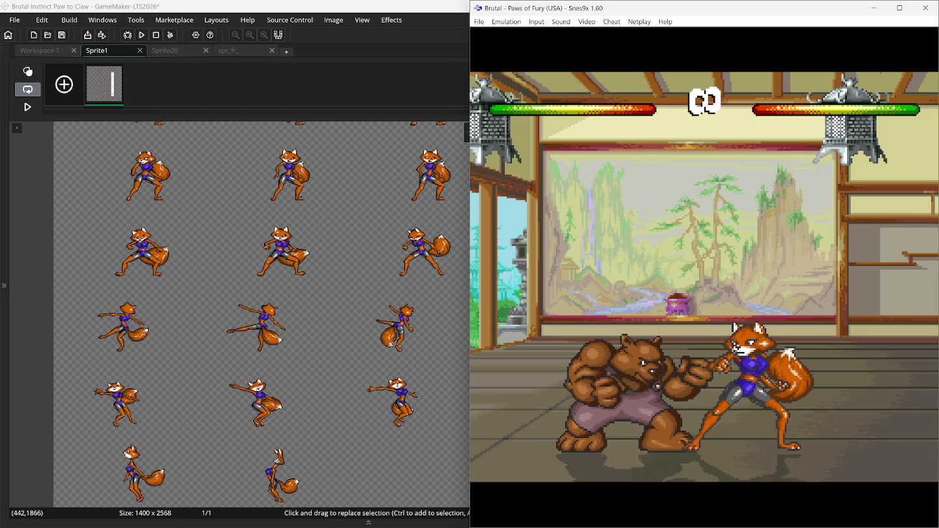
Rewind the fight again, then bring the GameMaker sprite editor back in front.
key(BackSpace)
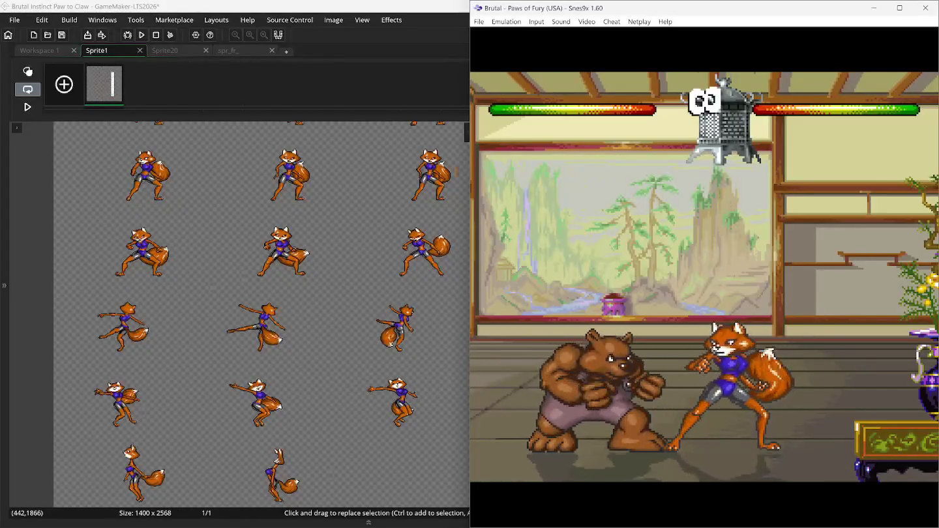
click(339, 9)
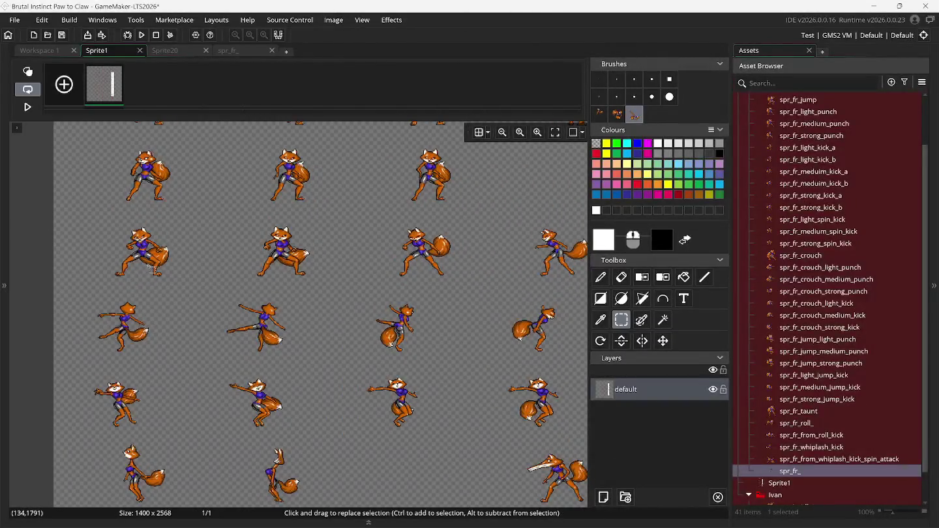
Pan the Sprite1 fox sheet right and back left, then return to the Snes9x match.
scroll(153, 268, right, 5)
scroll(155, 267, right, 5)
scroll(154, 267, left, 5)
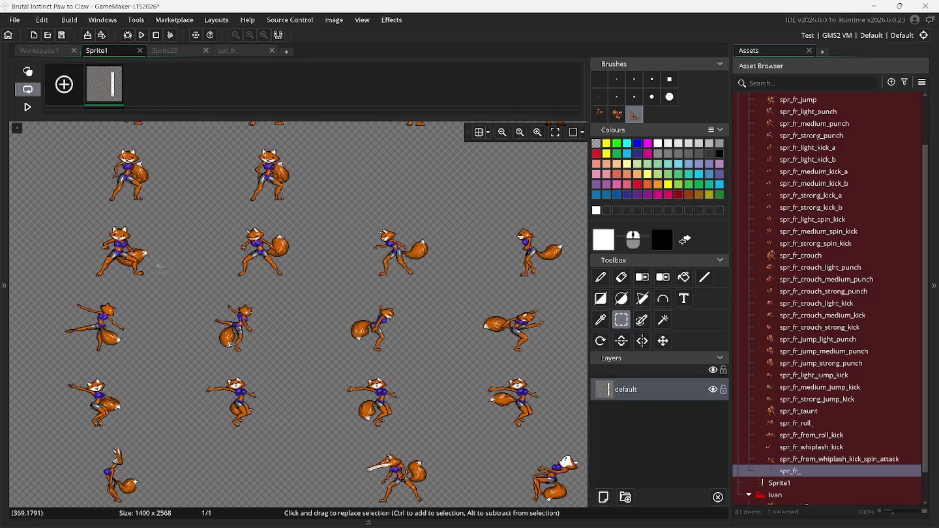
mouse_move(457, 525)
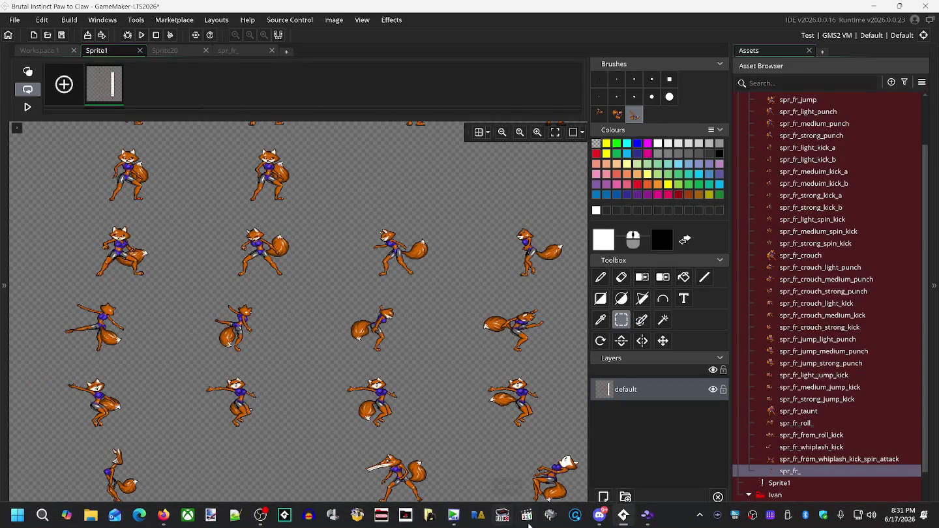
click(624, 517)
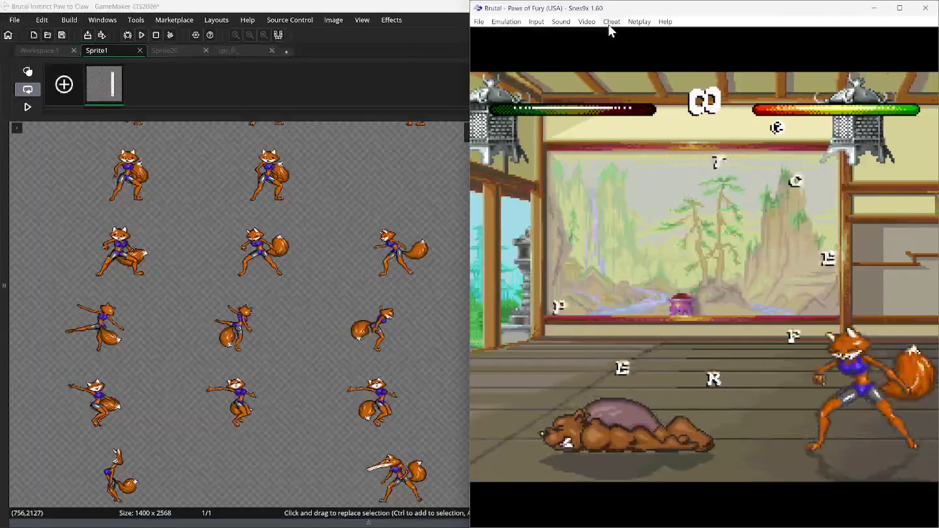
key(BackSpace)
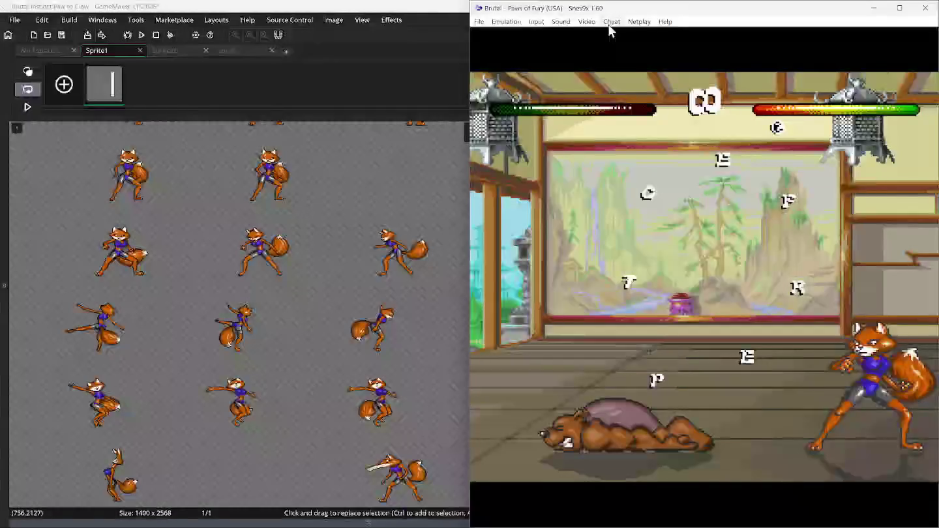
key(BackSpace)
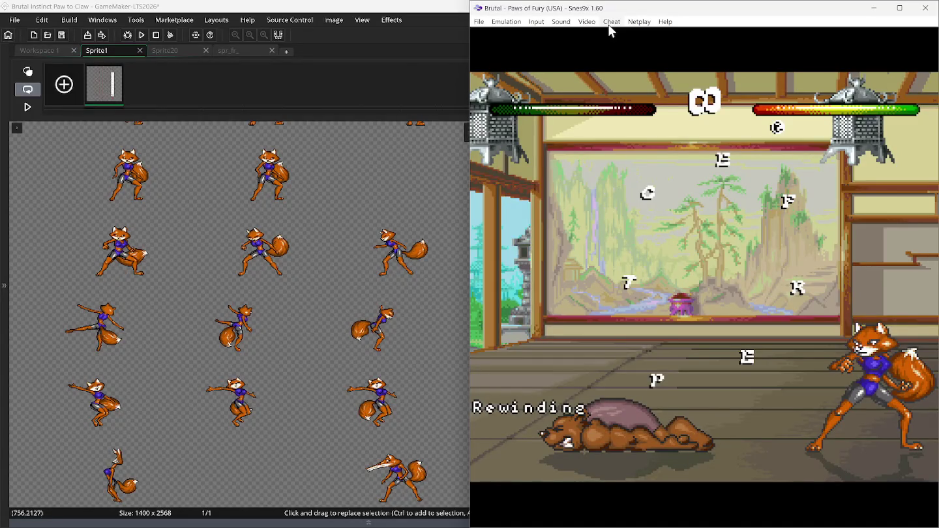
key(BackSpace)
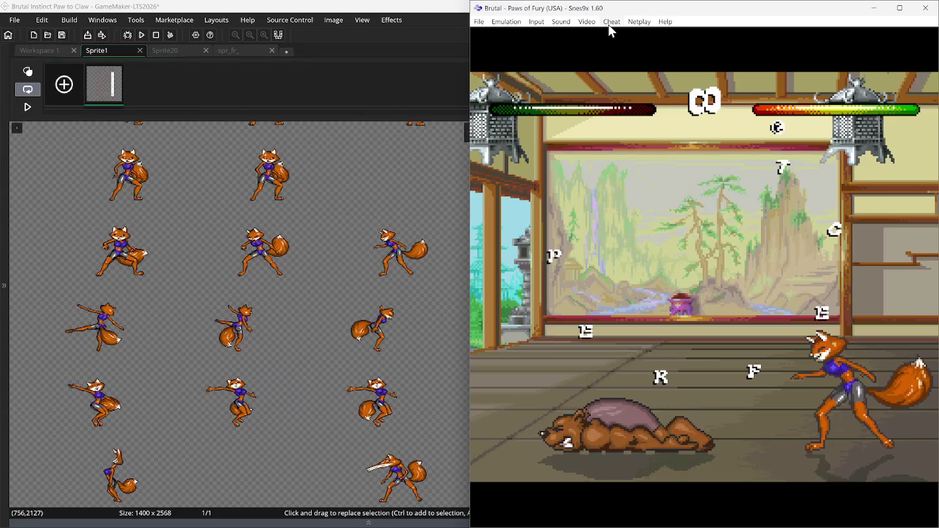
key(BackSpace)
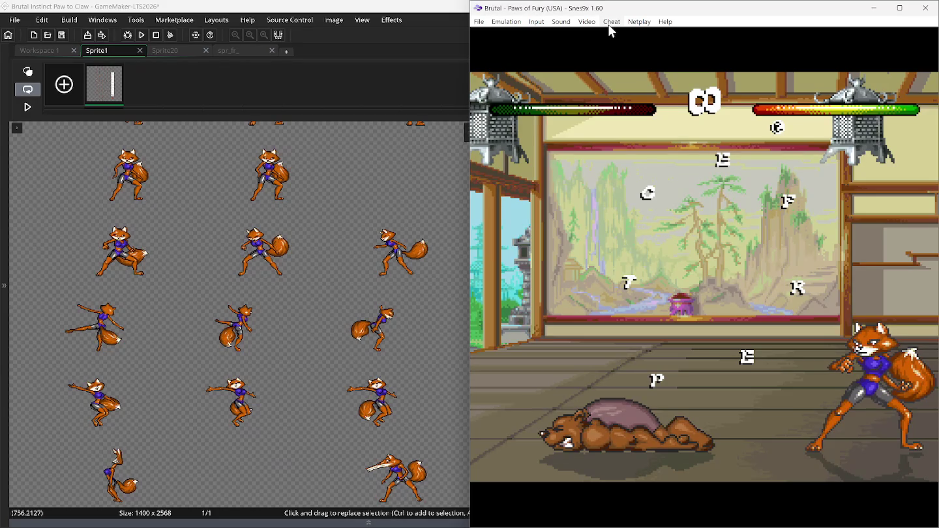
key(BackSpace)
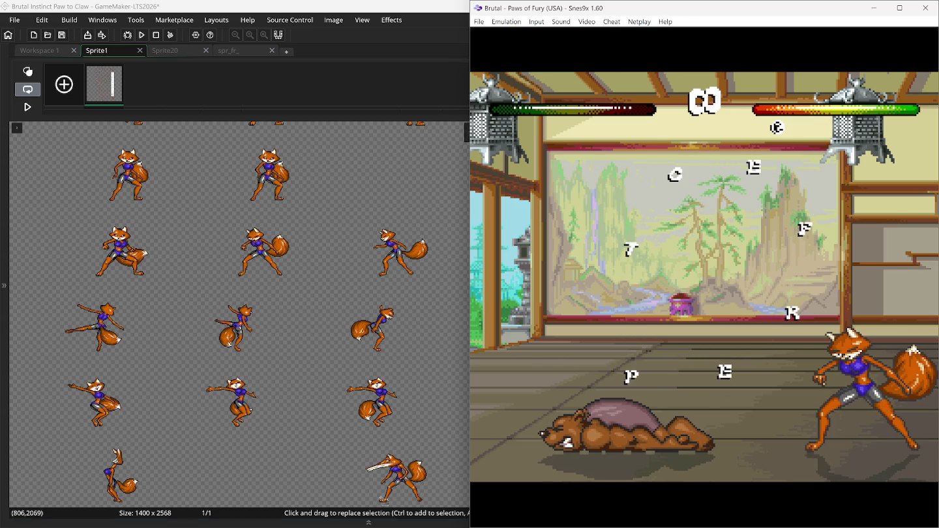
mouse_move(357, 522)
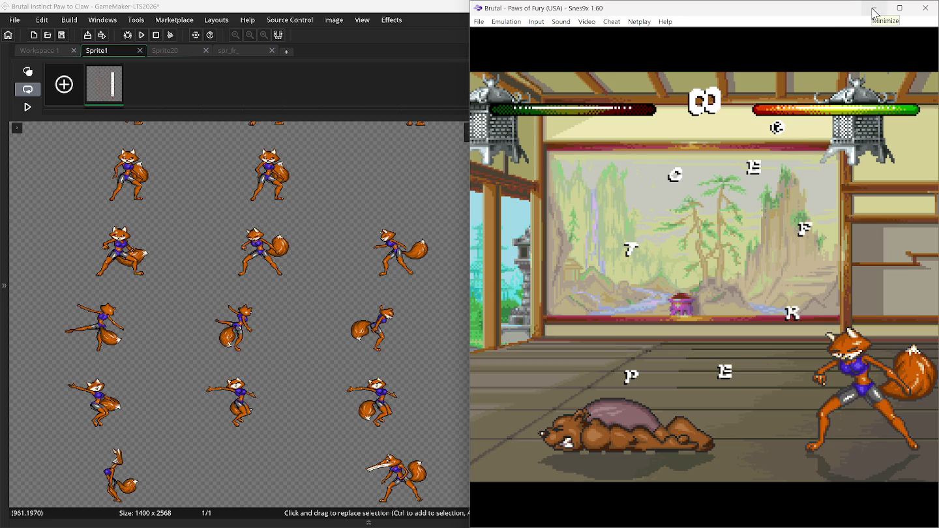
click(874, 14)
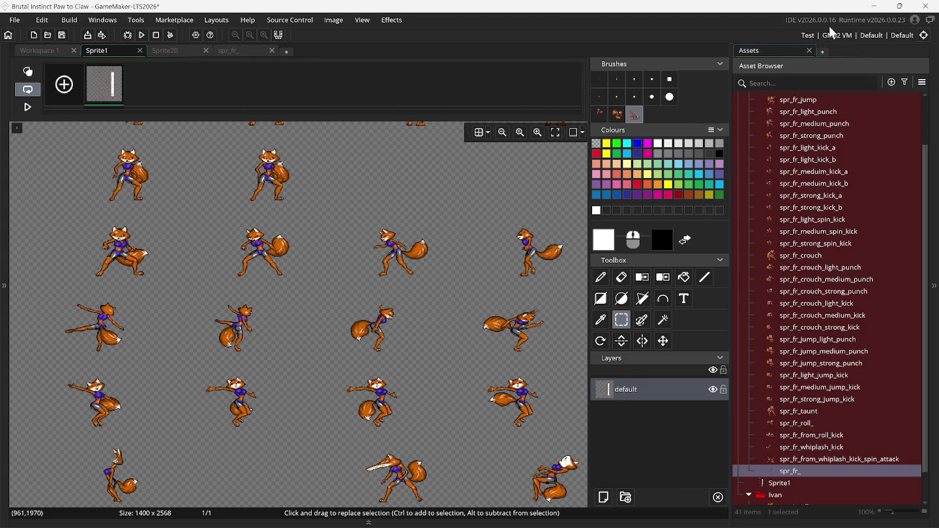
Minimize and restore GameMaker, then launch Kega Fusion from the Emulators taskbar group.
click(868, 11)
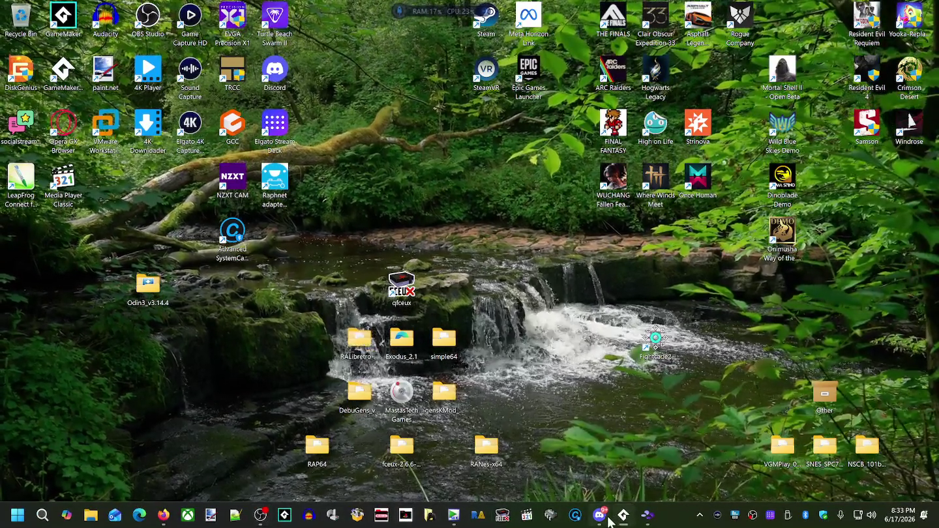
click(622, 515)
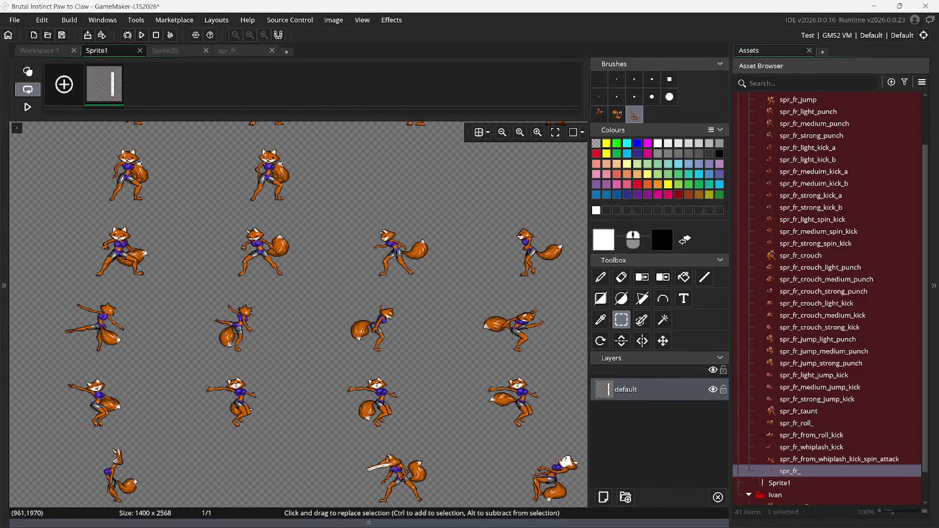
mouse_move(446, 526)
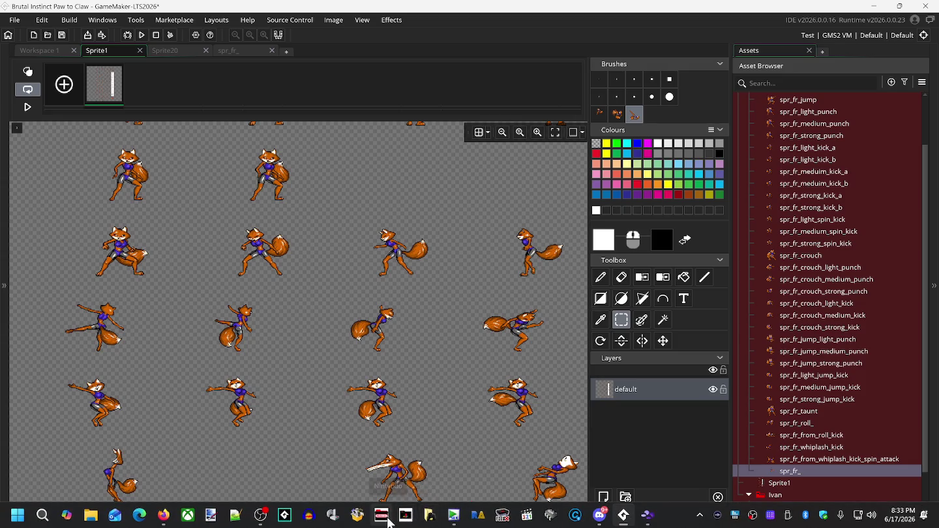
click(361, 519)
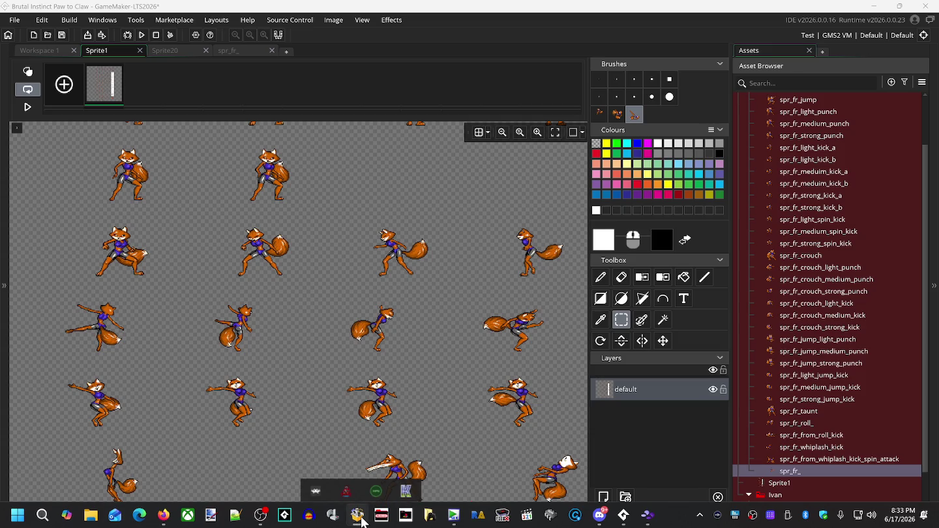
click(406, 490)
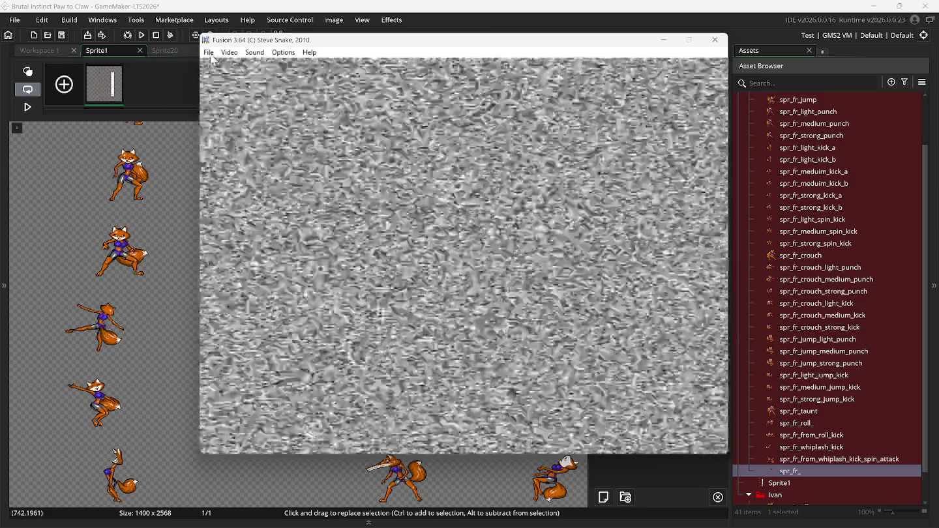
Load the Brutal Unleashed – Above the Claw ROM from Games > Sega 32X.
click(209, 52)
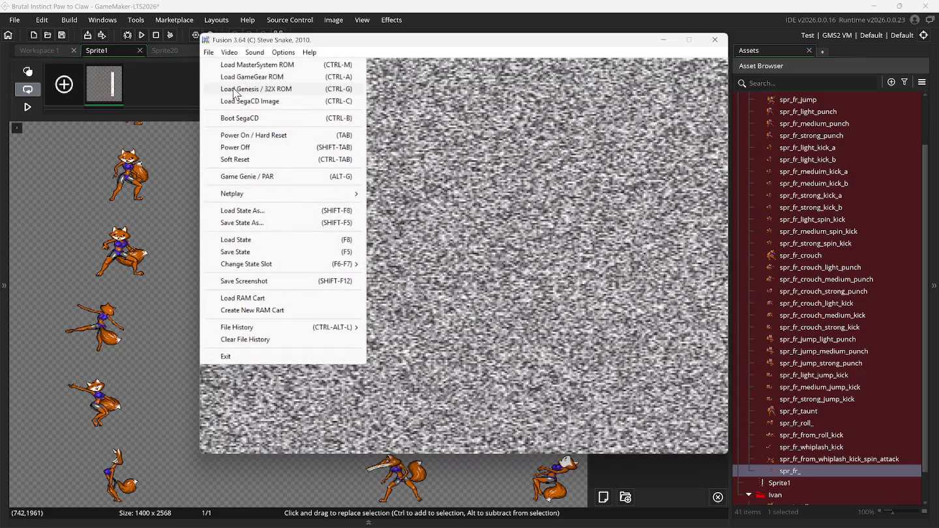
click(236, 90)
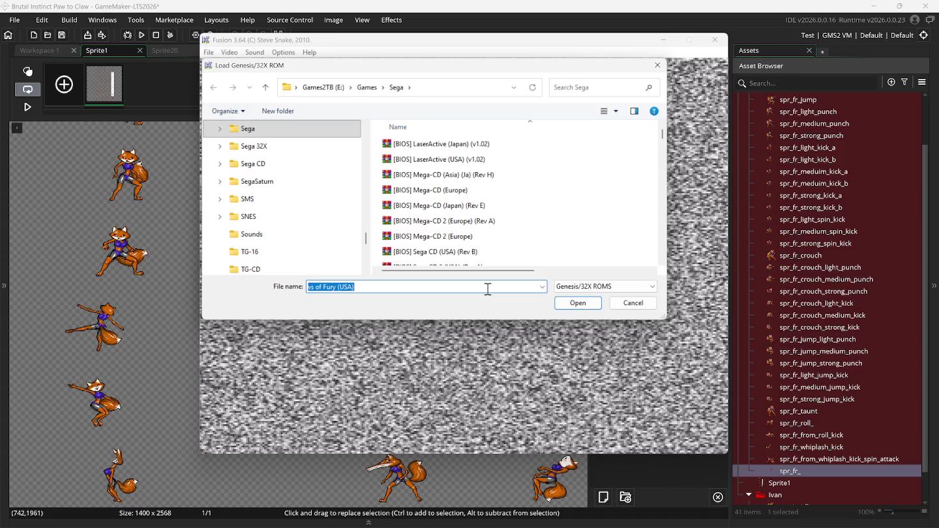
click(367, 88)
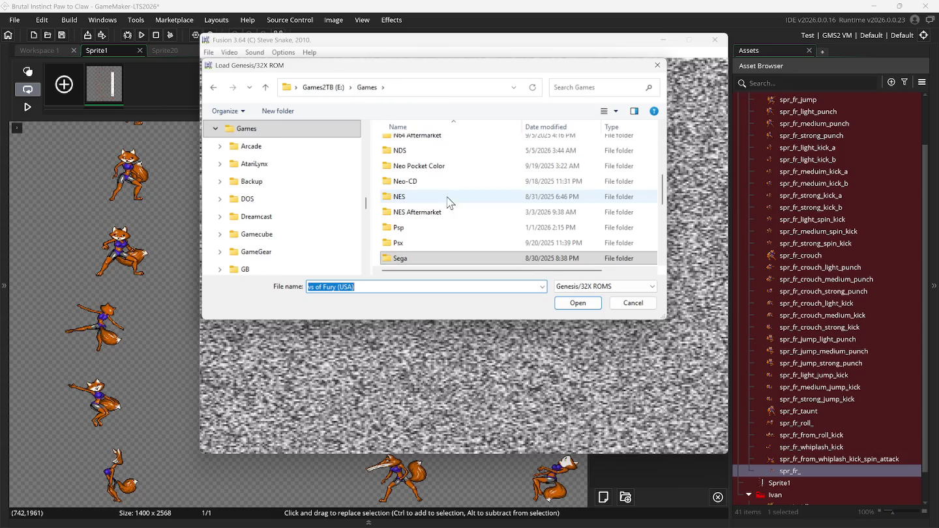
scroll(449, 201, down, 1)
double_click(447, 225)
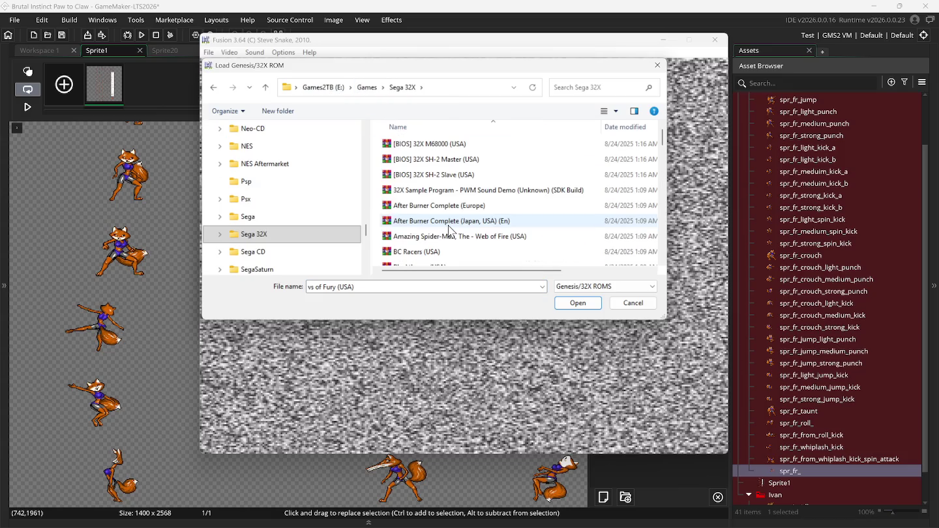
scroll(449, 229, down, 2)
double_click(448, 207)
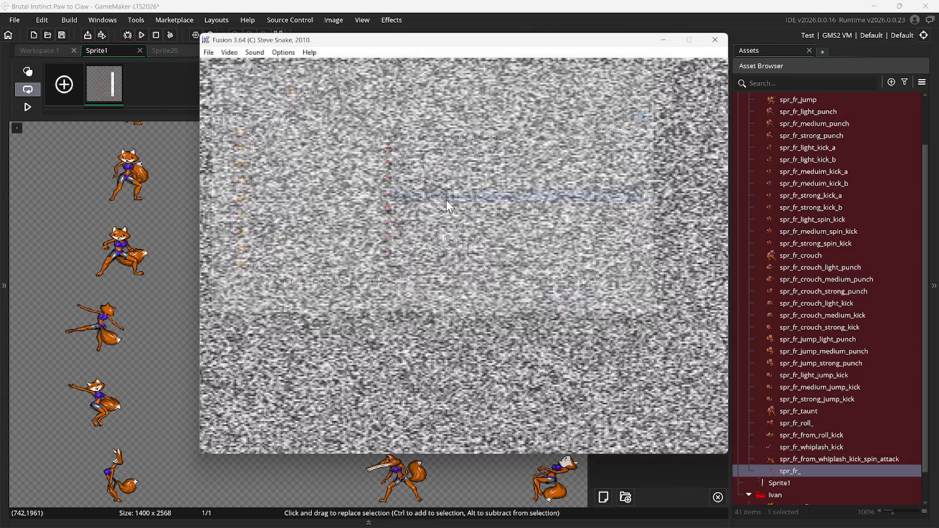
Look through Kega Fusion's sound and emulation menus without changing anything.
click(255, 53)
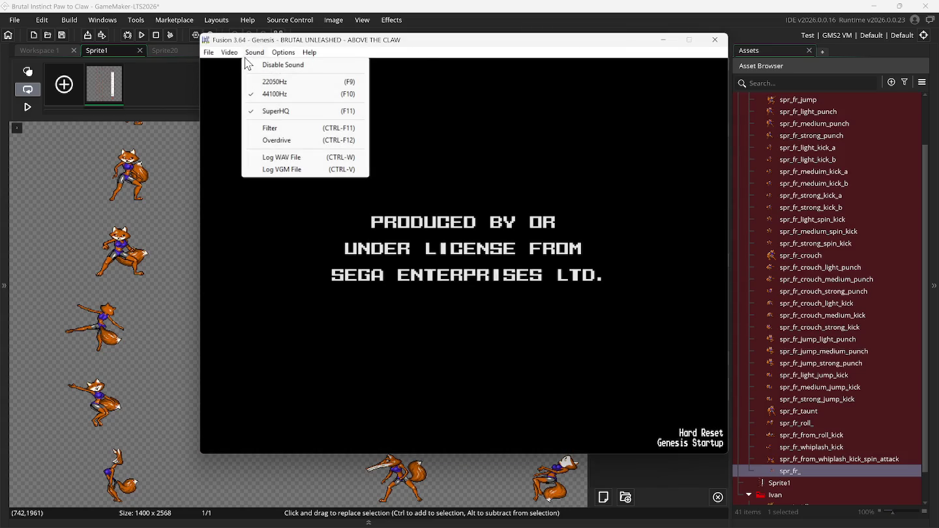
mouse_move(309, 52)
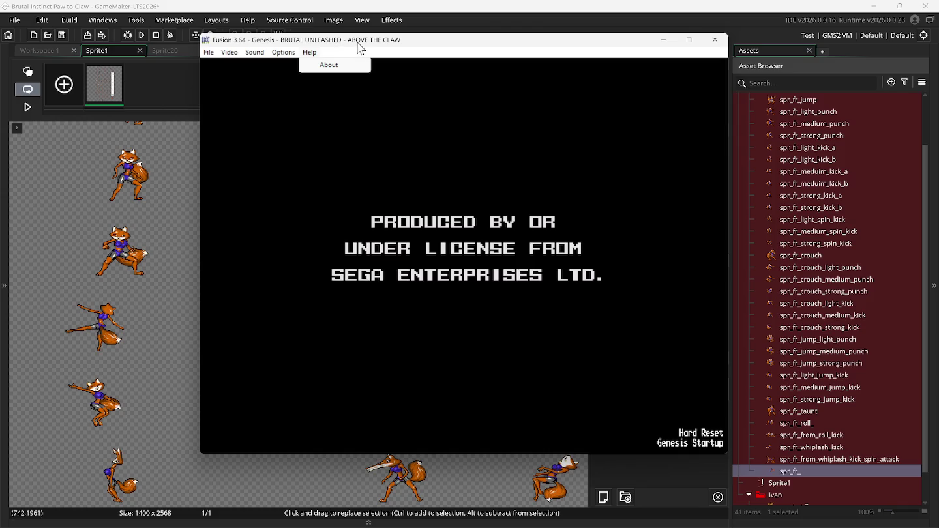
click(290, 42)
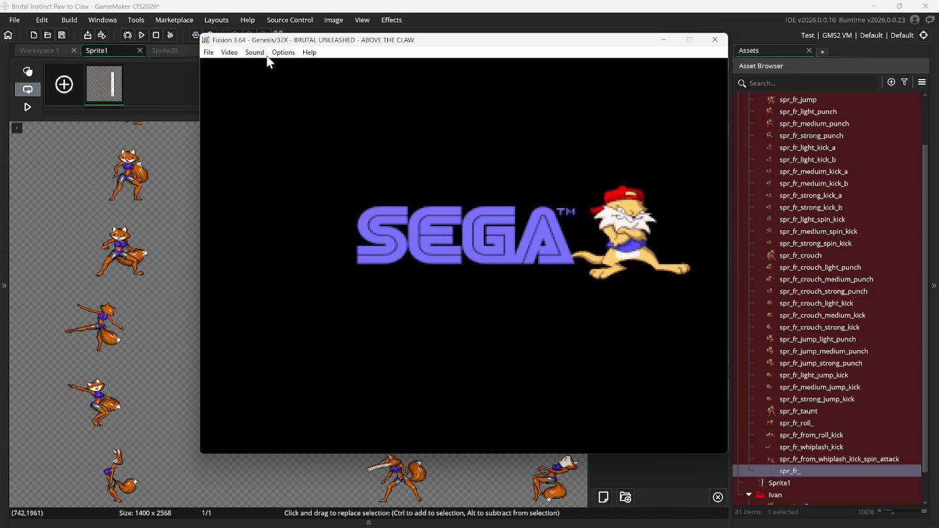
click(287, 54)
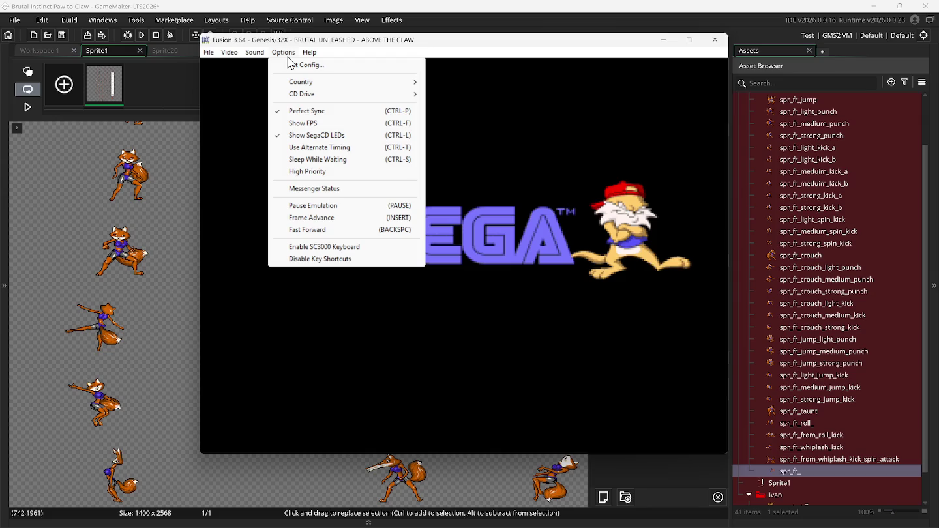
click(309, 52)
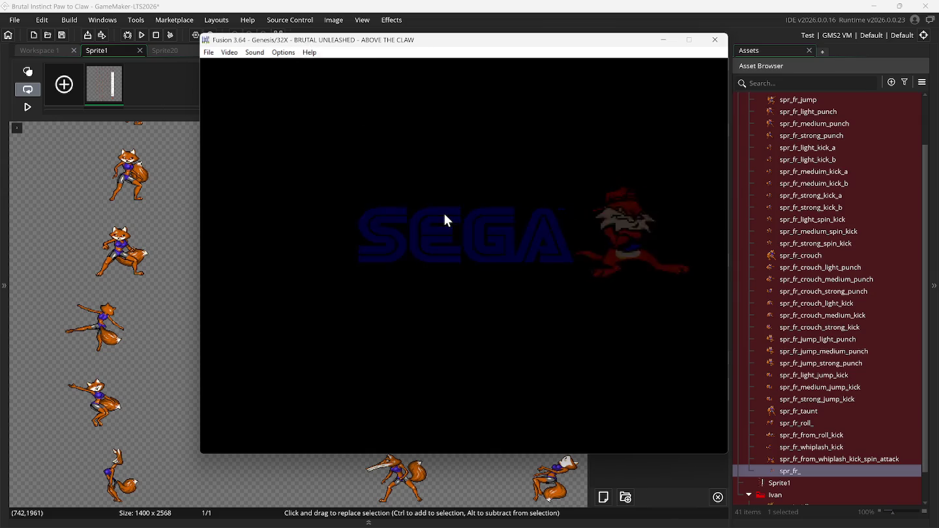
Fast-forward the intro to stage select, pick the jungle stage, and disable sound.
key(Tab)
key(Tab)
key(Tab)
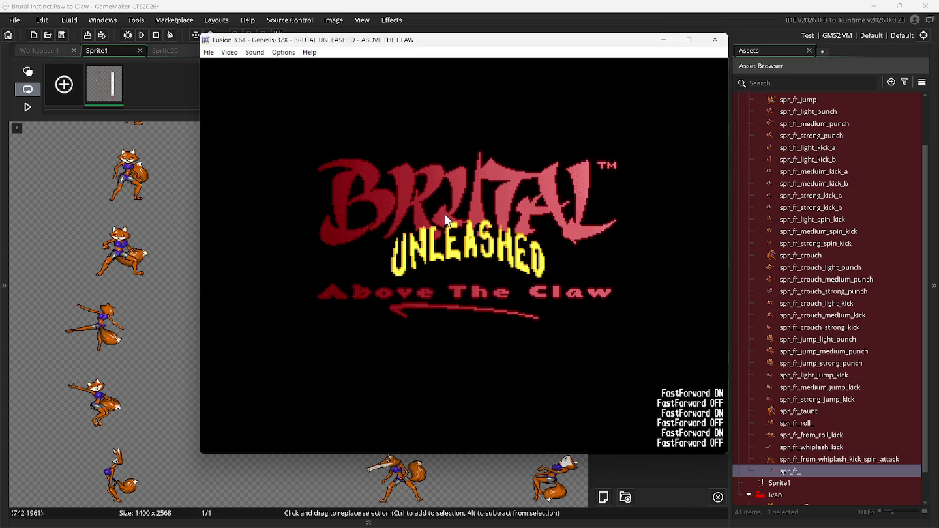
key(Tab)
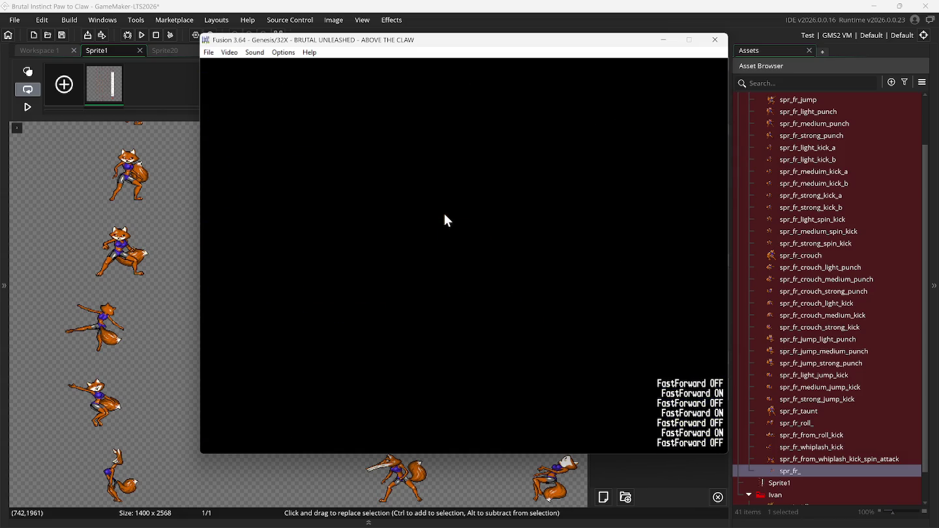
key(Tab)
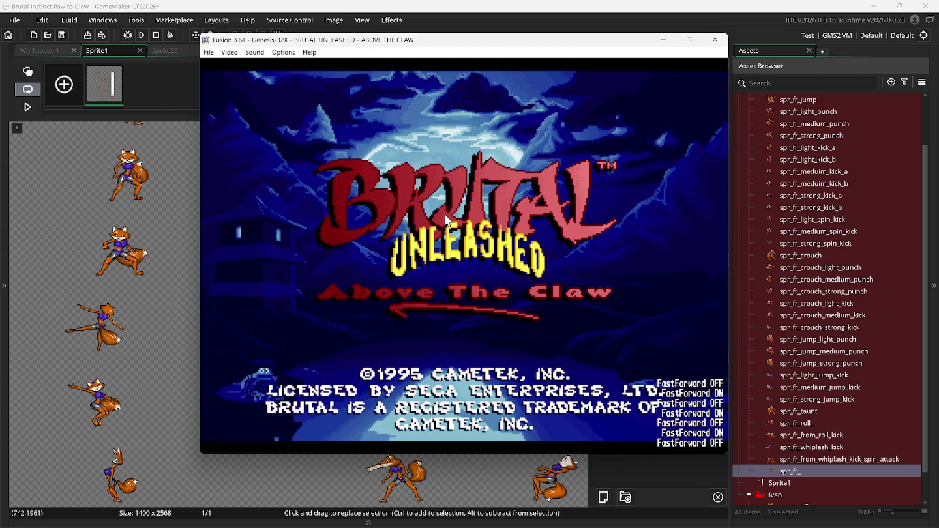
key(Return)
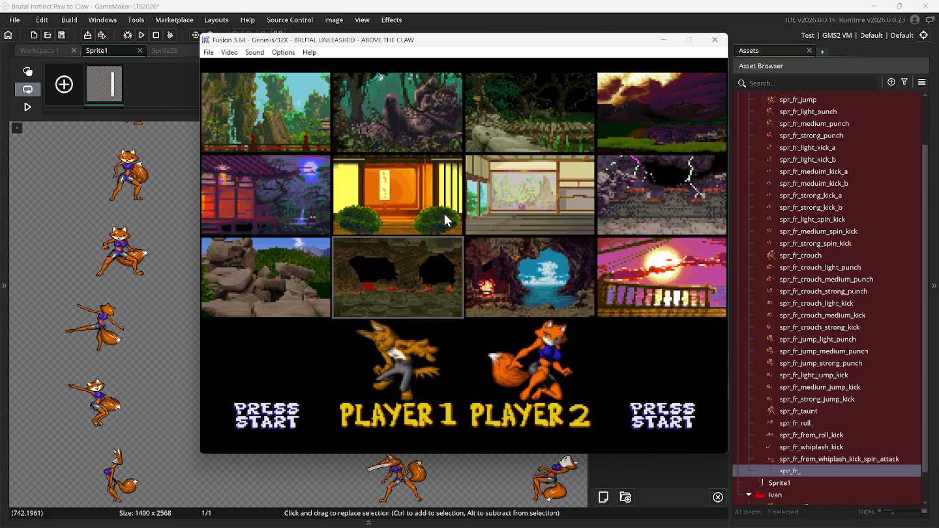
key(Left)
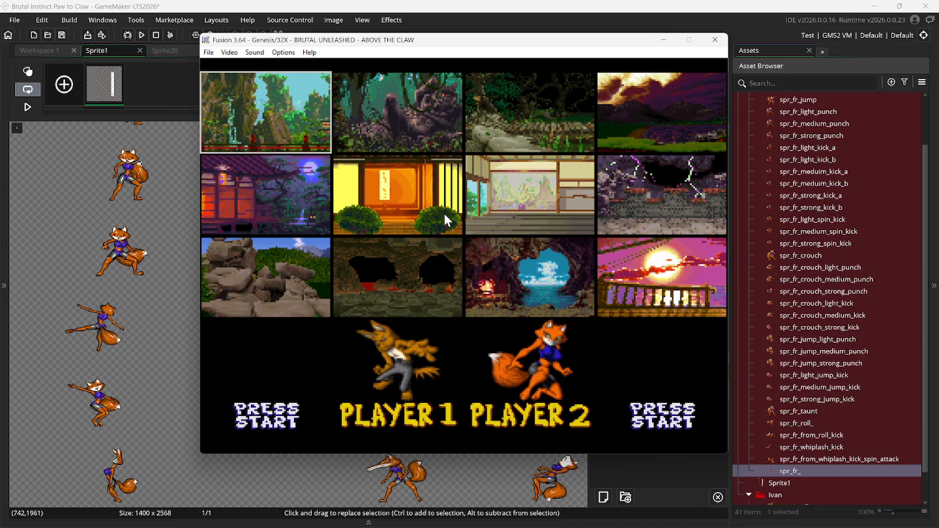
click(255, 52)
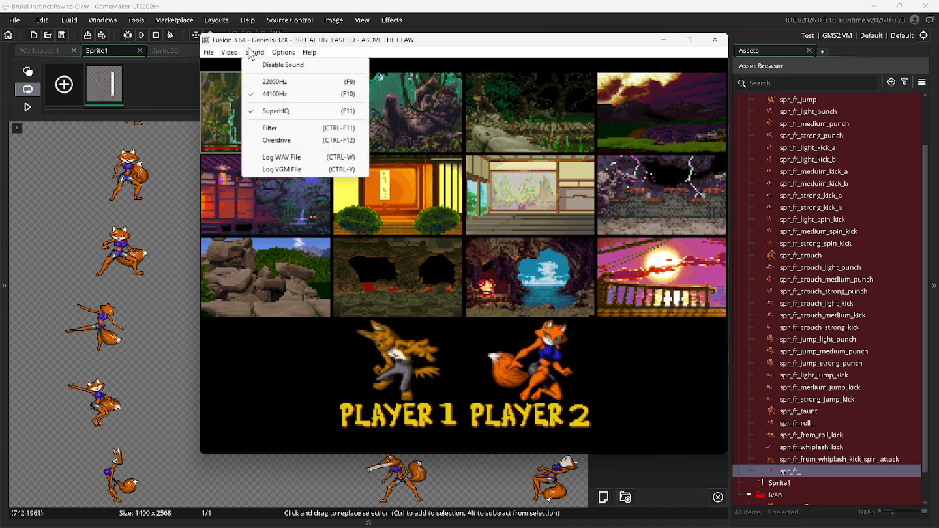
click(268, 62)
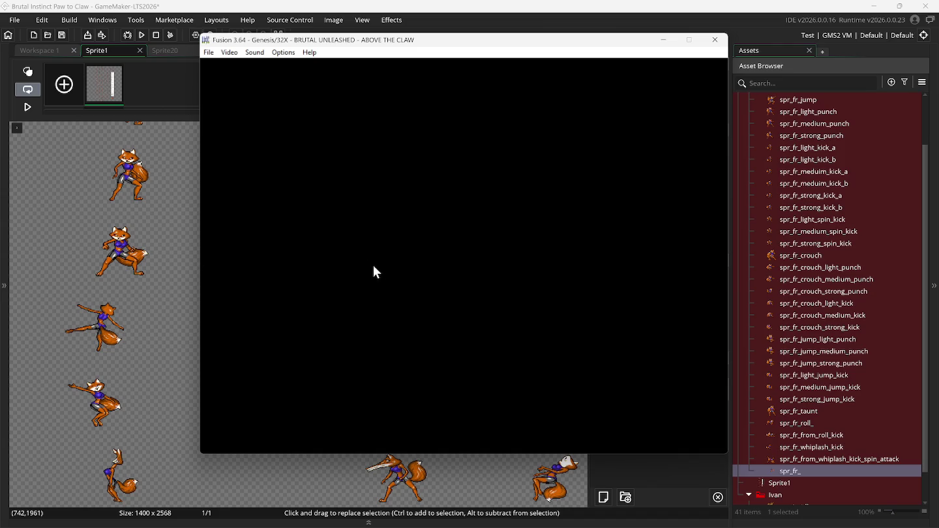
Save the Round 1 fight to state slot 0, then reload it from slot 0.
click(209, 53)
mouse_move(223, 53)
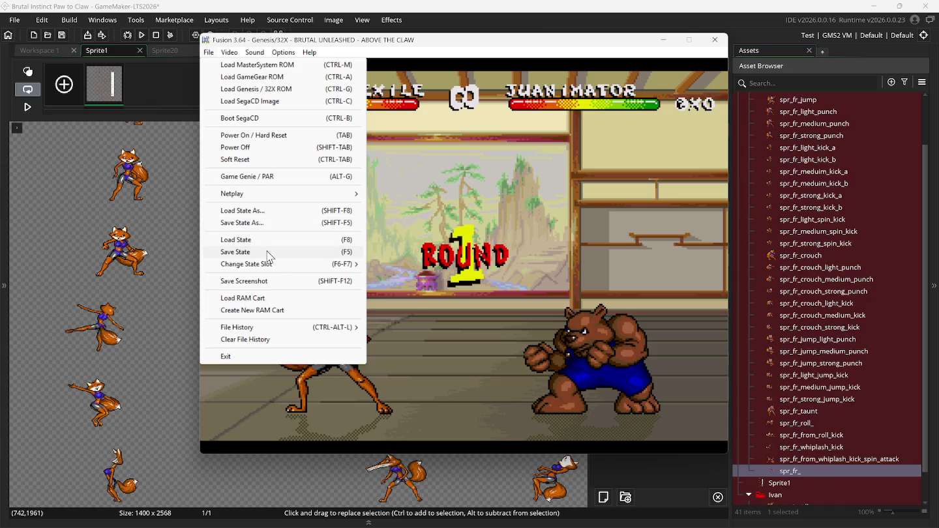
mouse_move(273, 262)
click(273, 252)
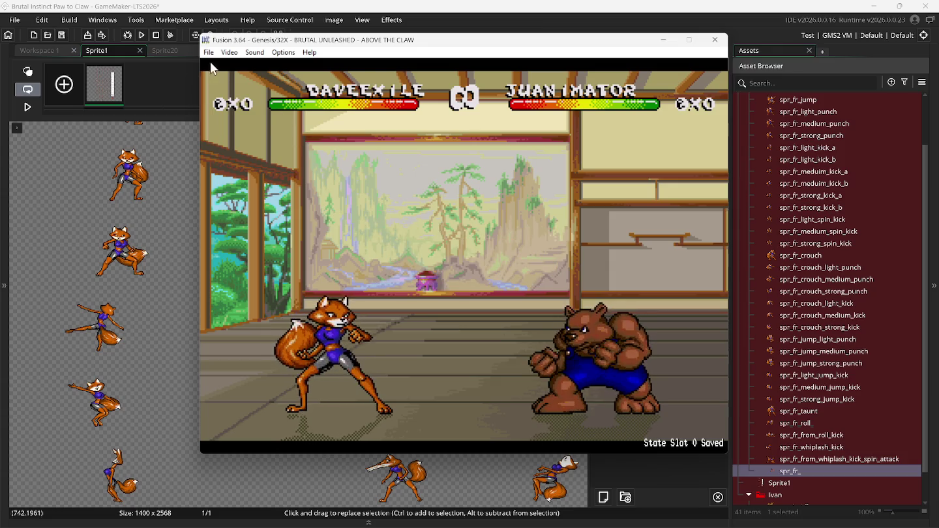
click(208, 52)
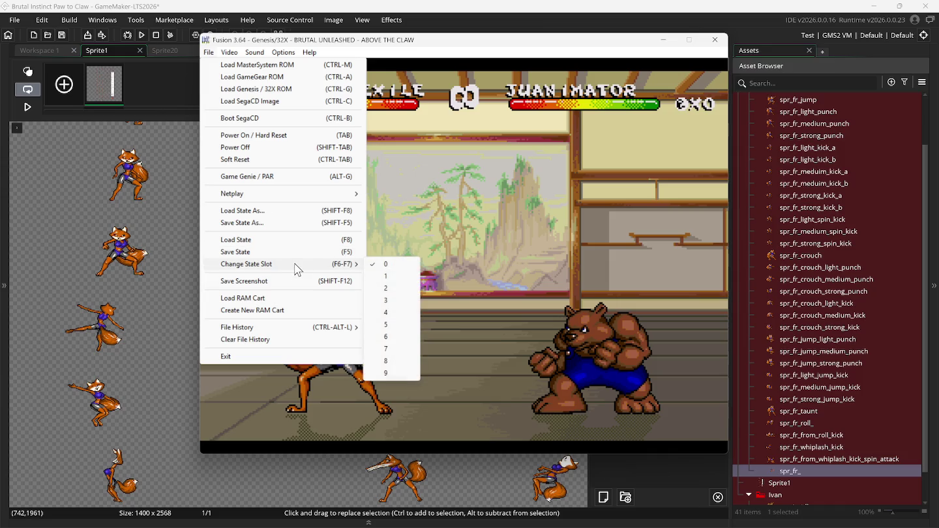
click(303, 240)
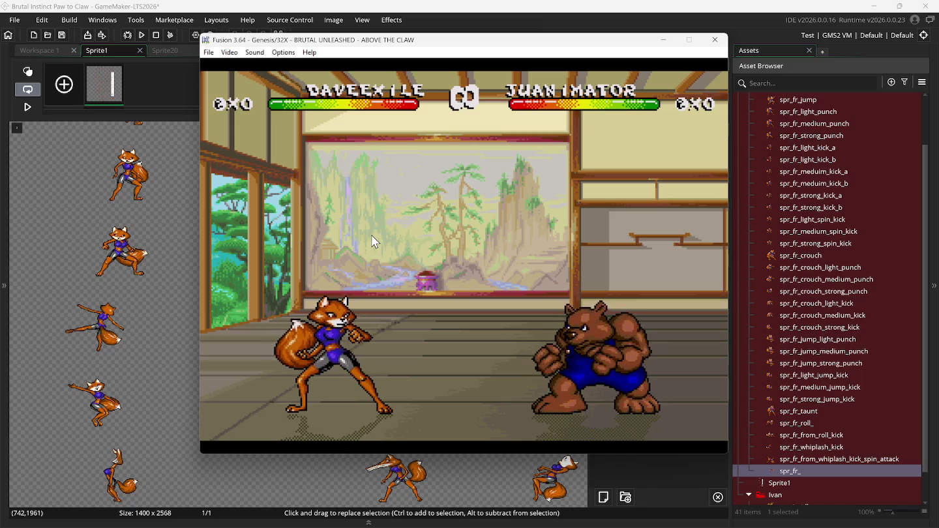
Make the fox crouch back, then step her forward toward the bear.
key(Down)
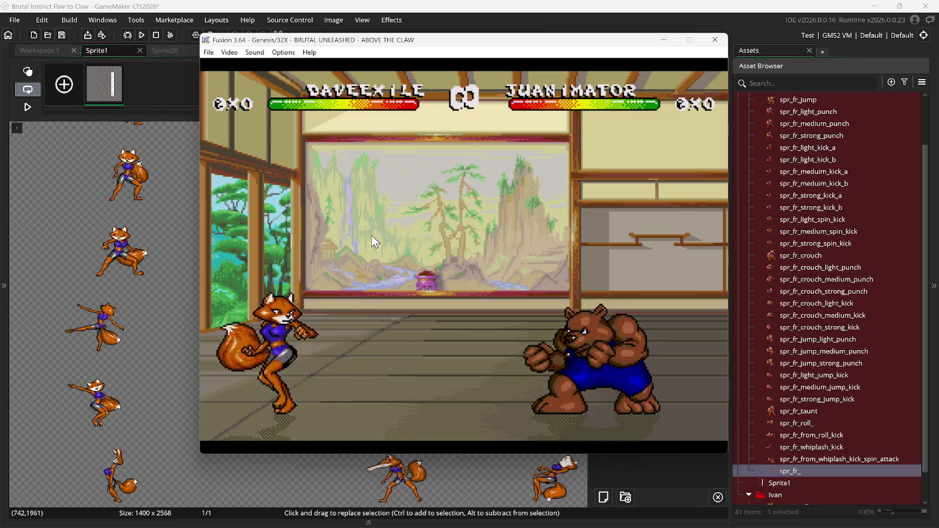
key(Right)
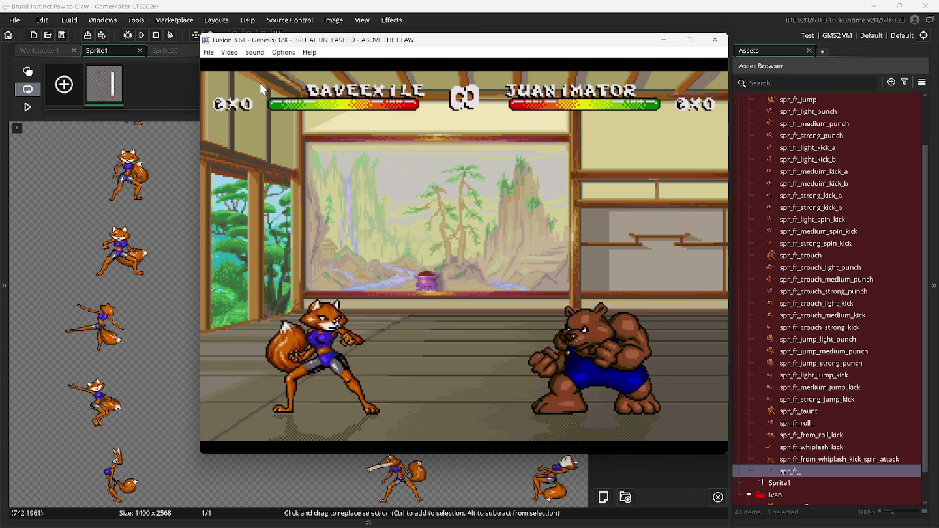
click(255, 53)
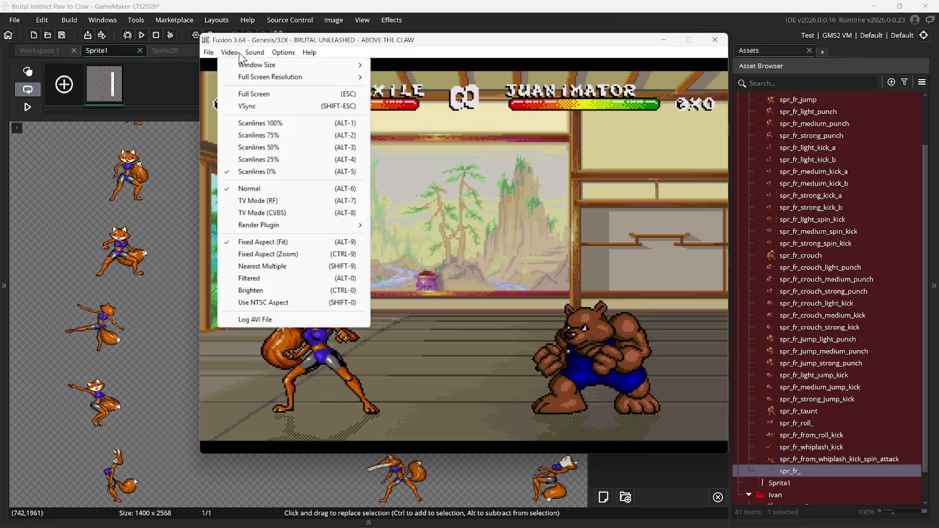
mouse_move(215, 62)
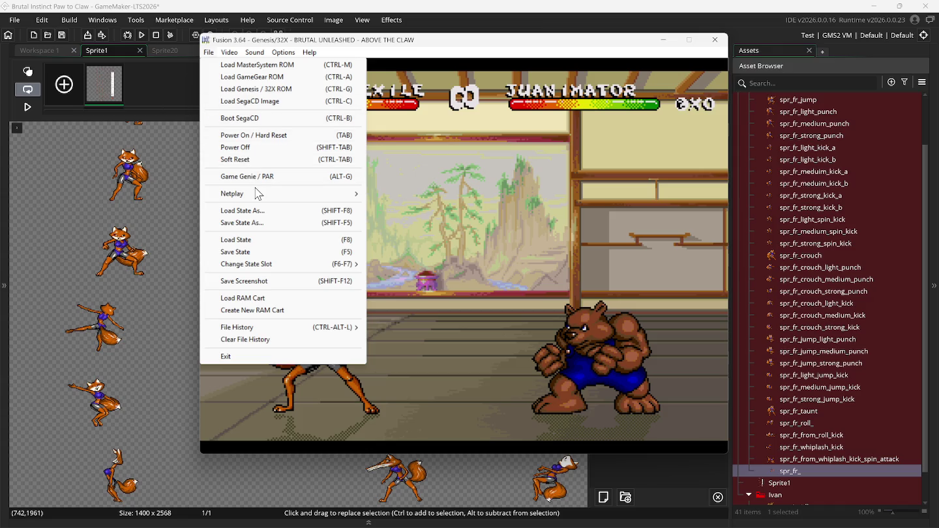
Soft-reset Brutal Unleashed and fast-forward through the boot and title screens to the main menu.
click(247, 159)
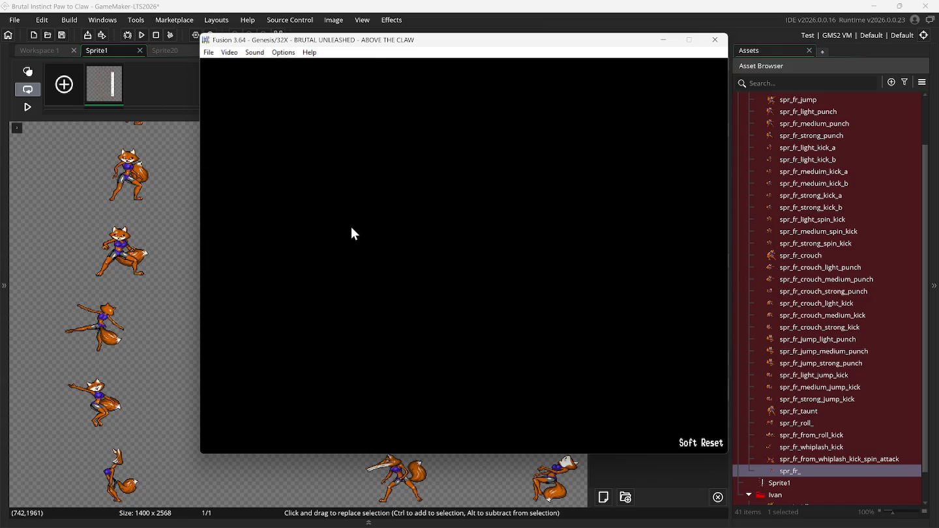
key(Tab)
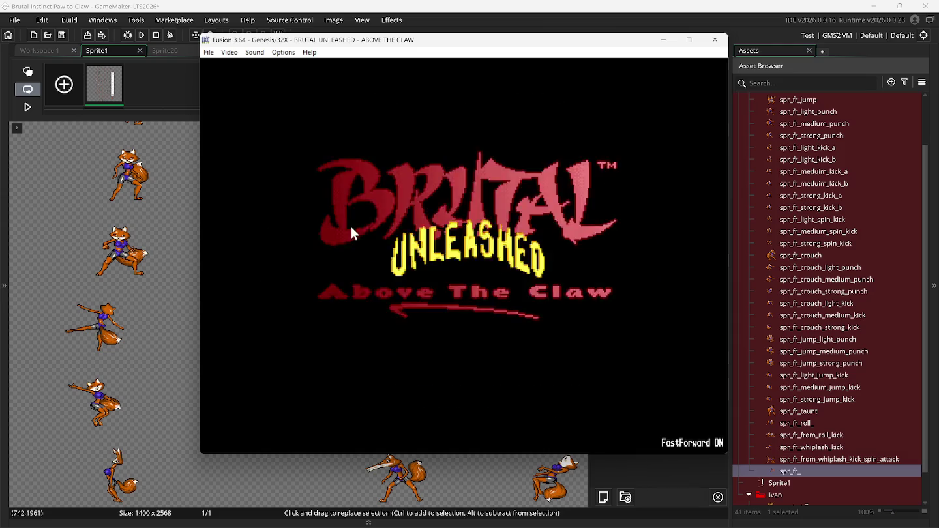
key(Tab)
key(Return)
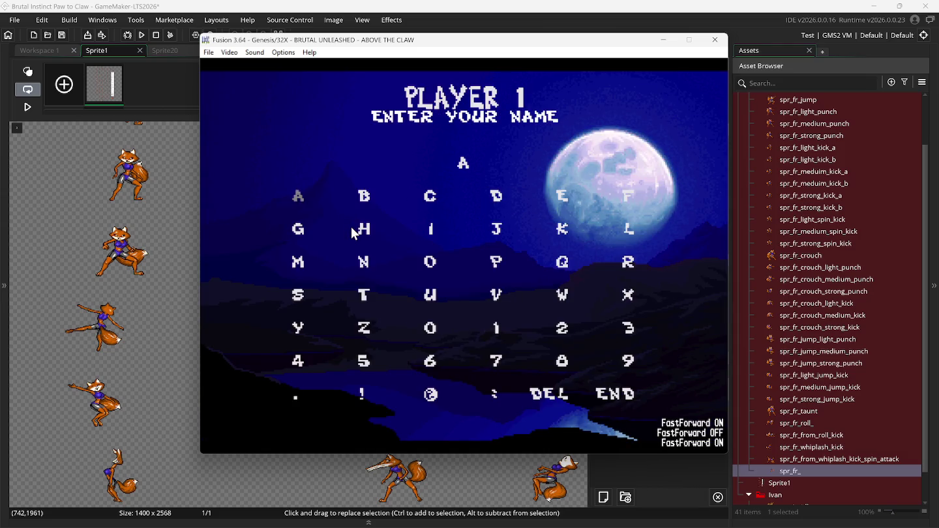
click(208, 53)
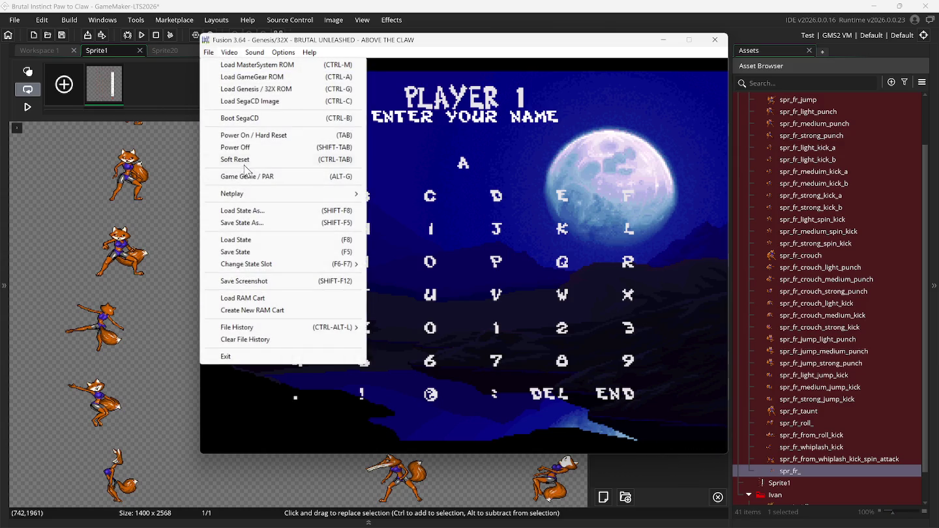
click(244, 159)
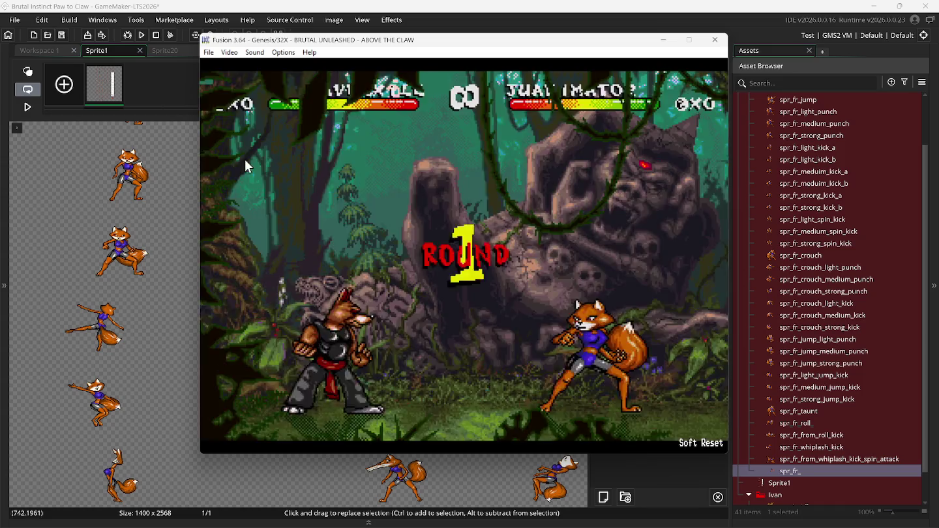
key(BackSpace)
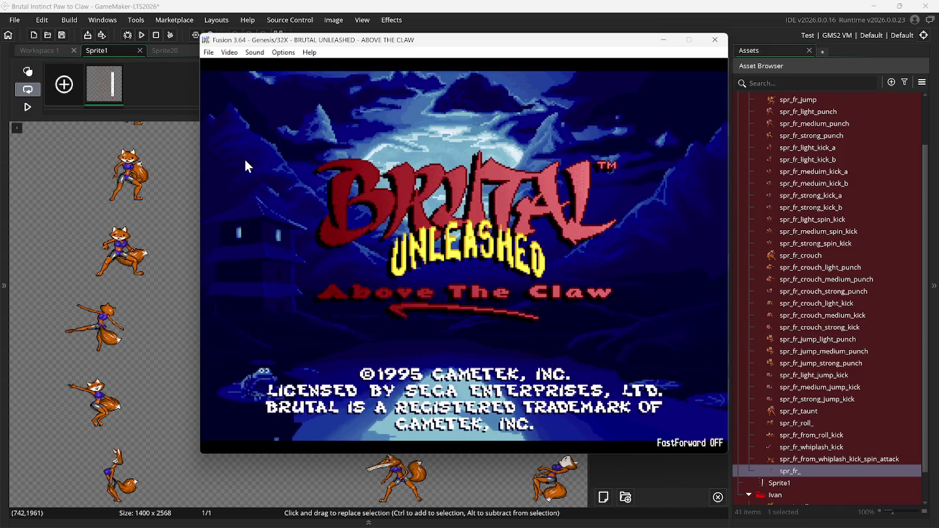
key(Return)
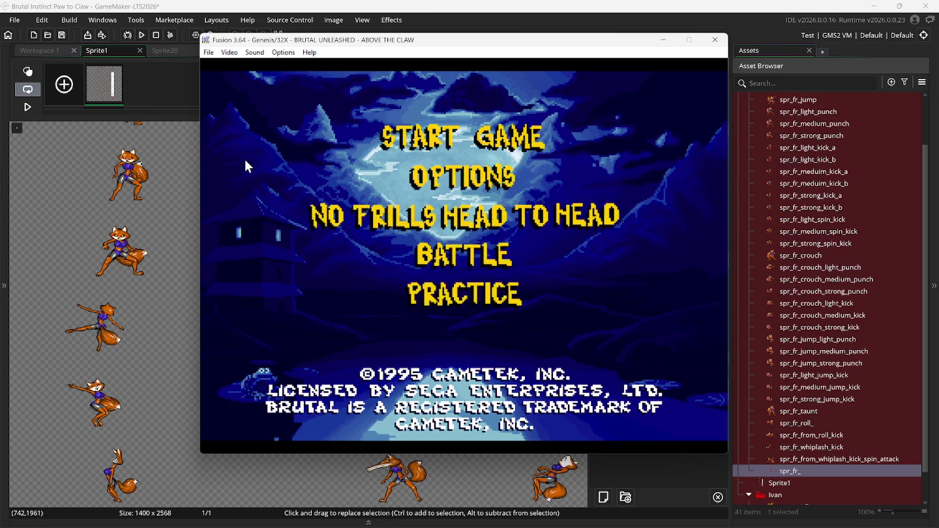
In Options, set Number of Rounds to BEST OF 7, pass through Timer, and exit.
key(Down)
key(Return)
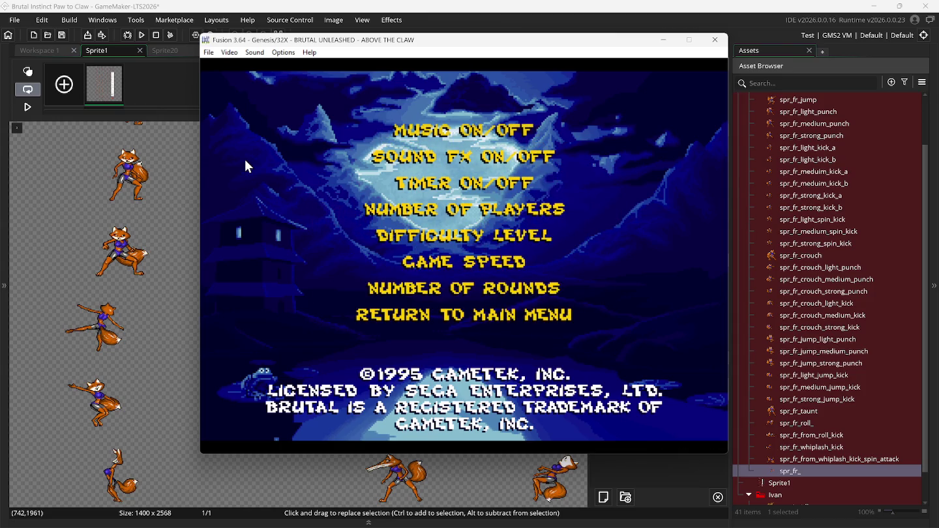
key(Return)
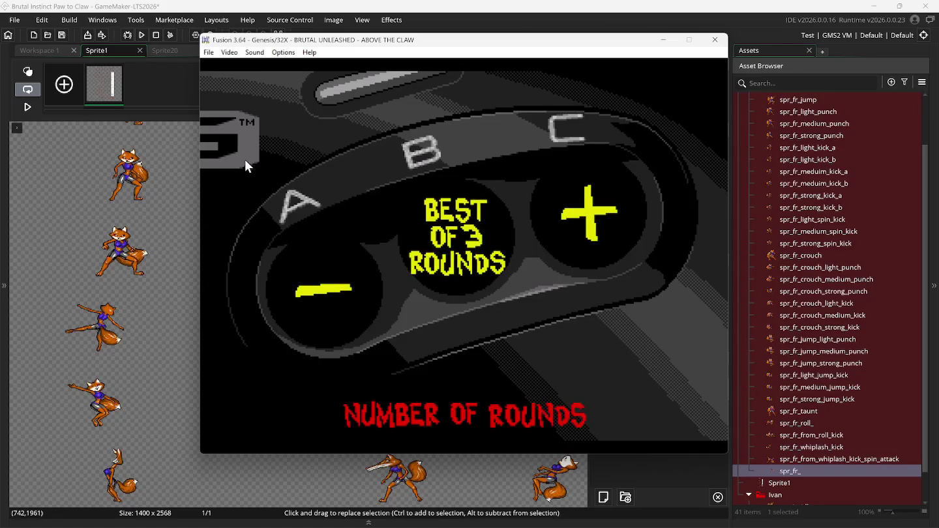
key(Right)
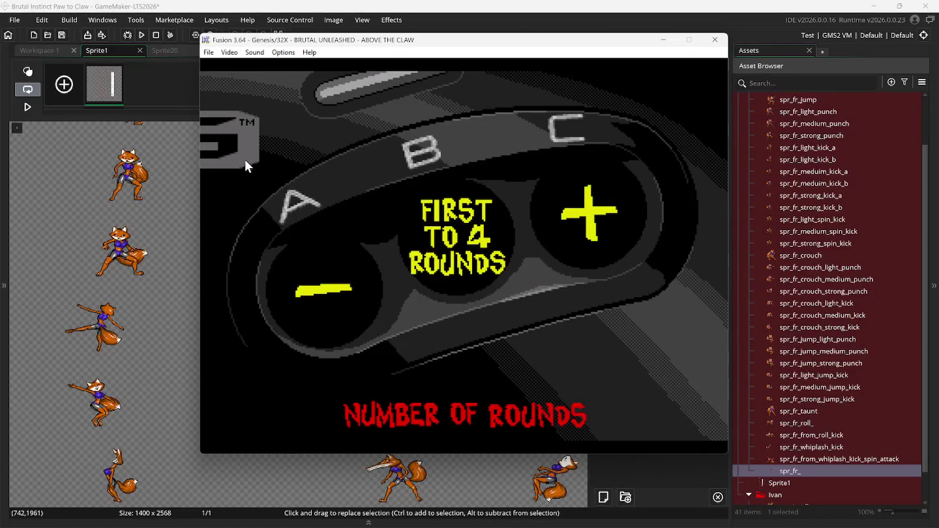
key(Right)
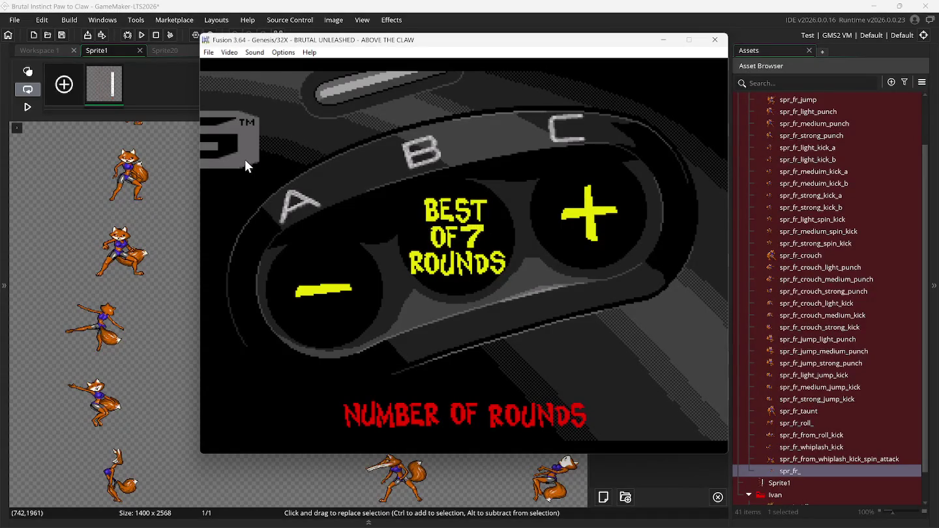
key(Return)
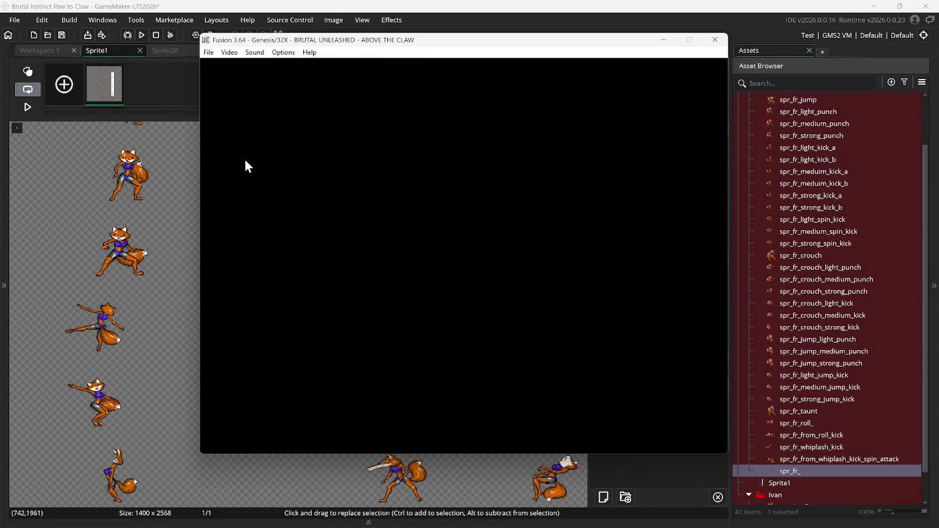
key(Return)
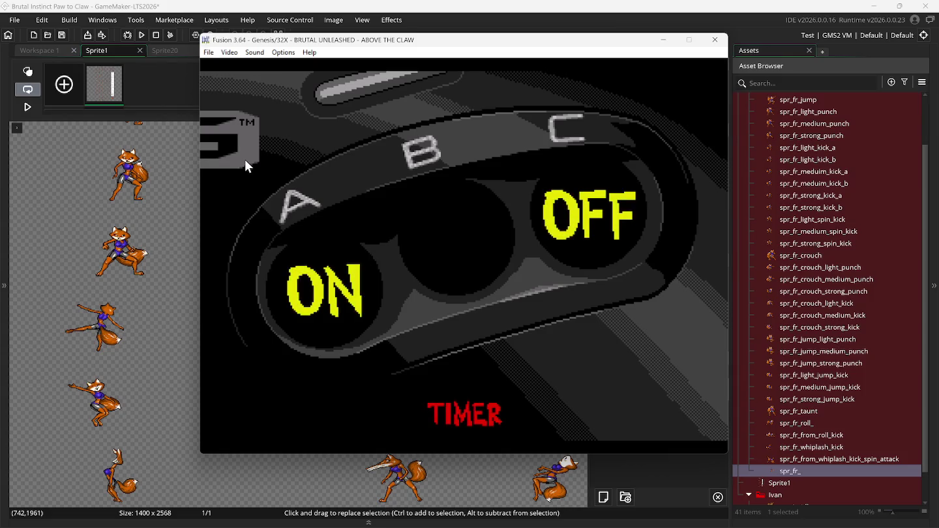
key(Return)
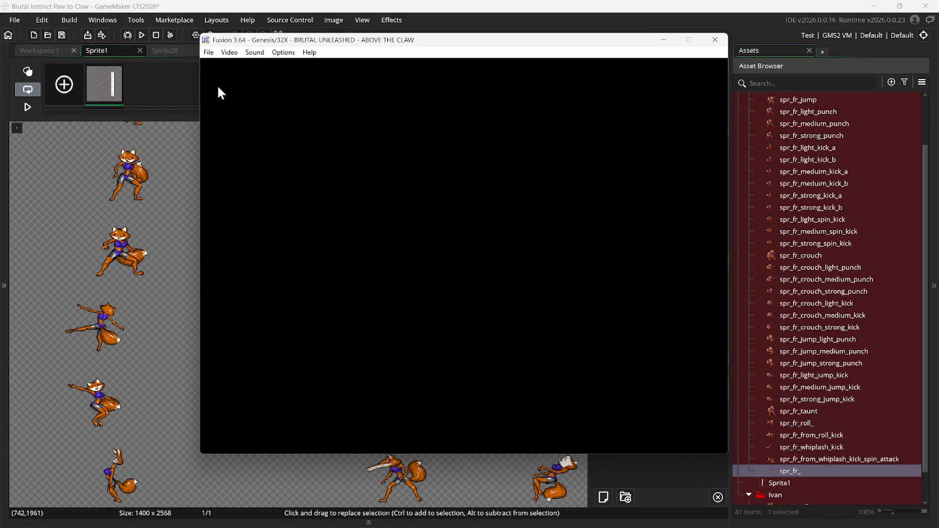
Save the emulator state at stage select, then start a fox-versus-bear match on the dojo stage.
click(208, 56)
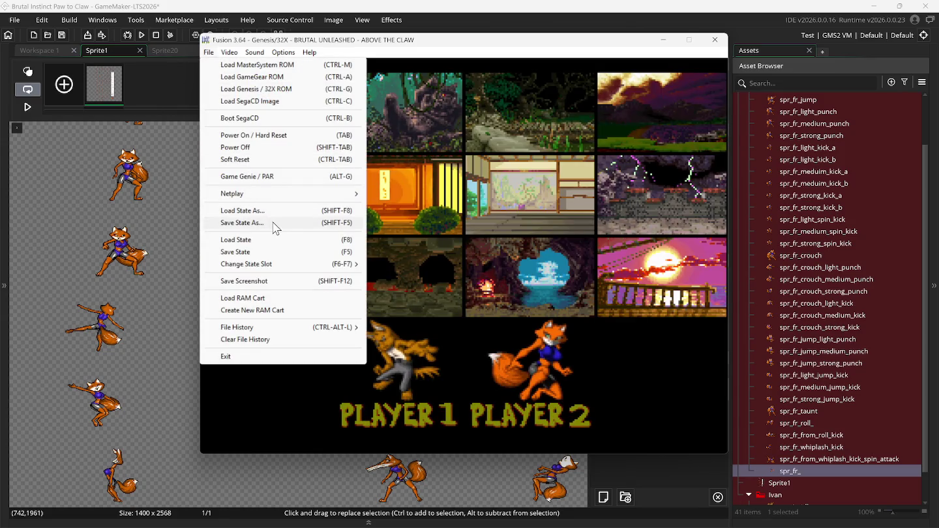
click(300, 254)
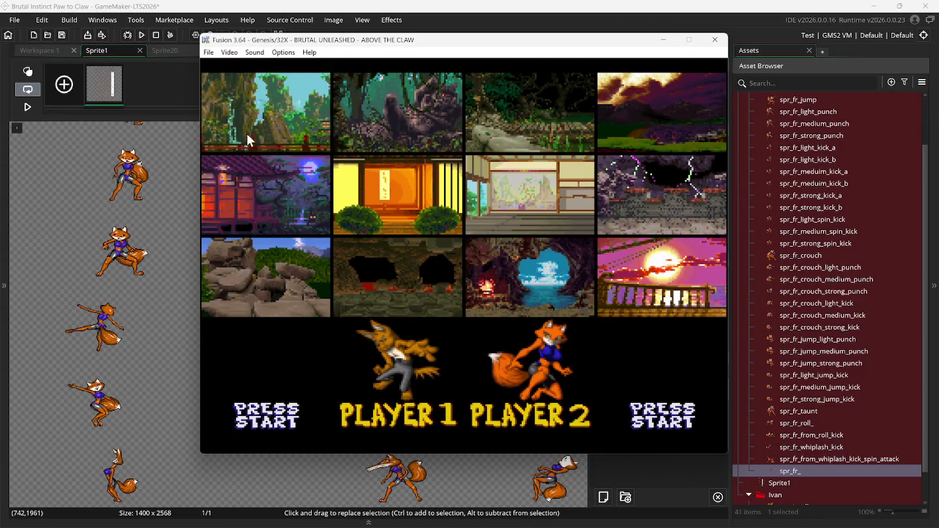
key(Right)
key(Down)
key(Right)
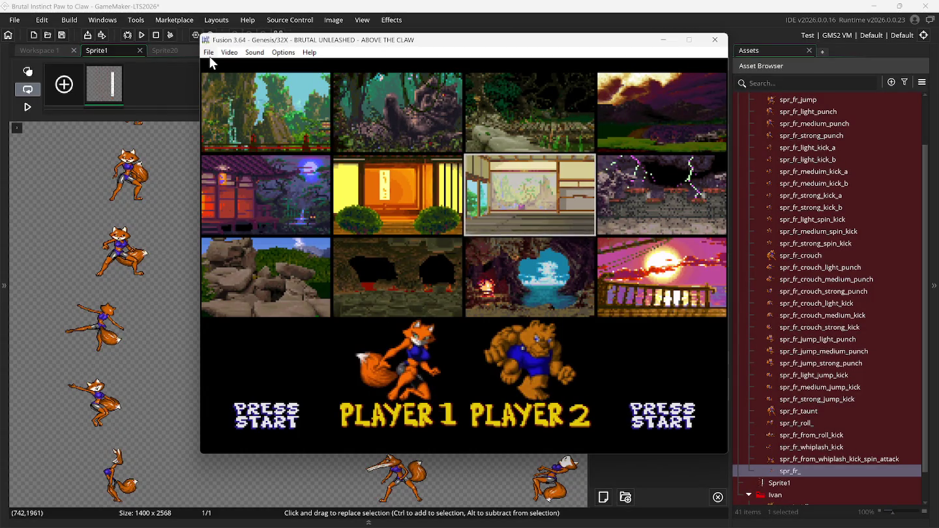
key(Return)
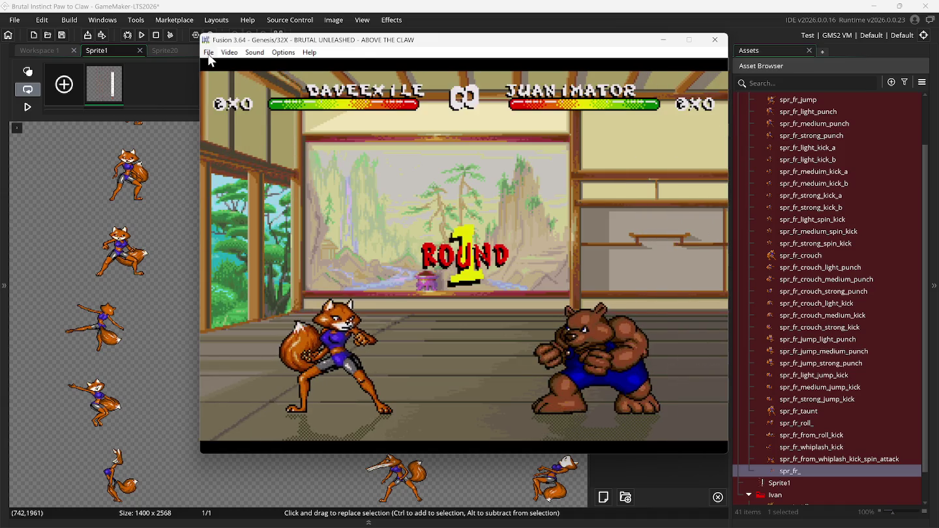
Switch to save-state slot 1 and save the fight's opening moment there.
click(209, 56)
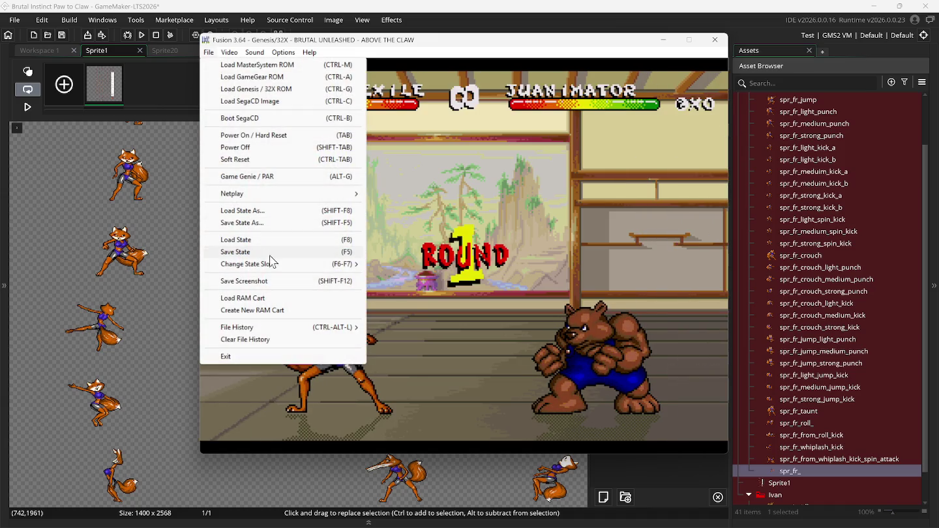
mouse_move(320, 267)
click(385, 279)
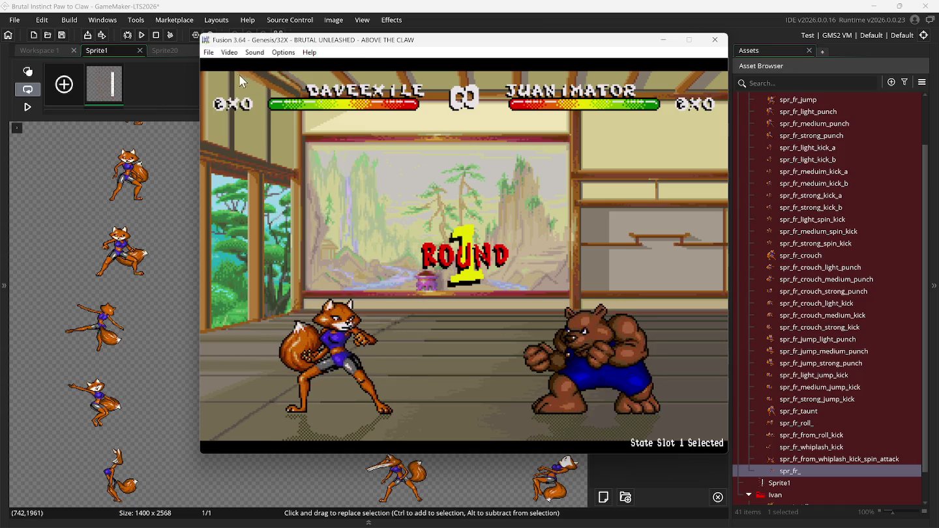
click(209, 52)
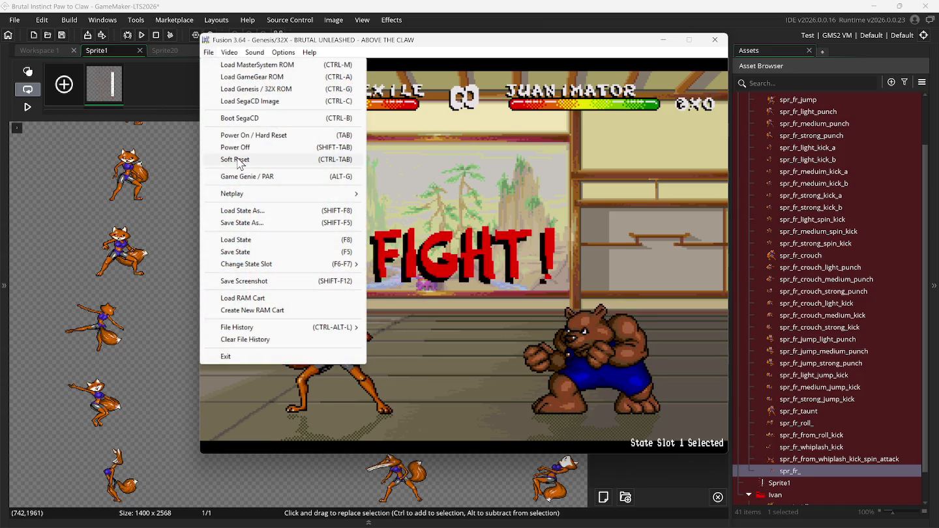
click(278, 252)
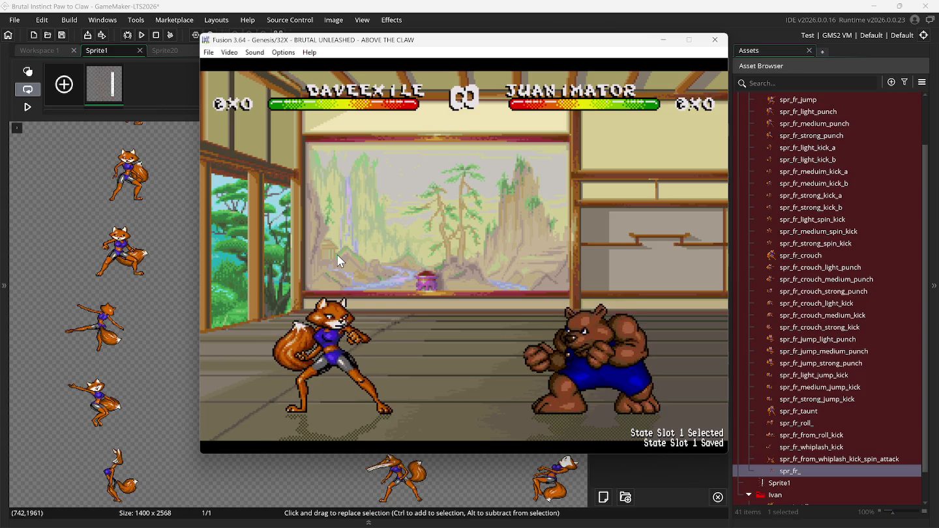
Walk, jump and high-kick with the fox, knock the bear down, then hop back left.
key(Left)
key(Up)
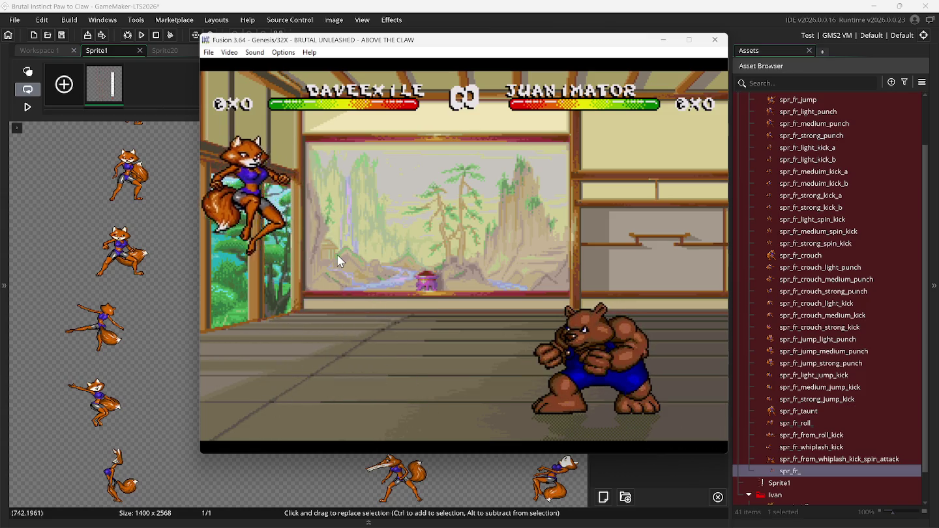
key(Up)
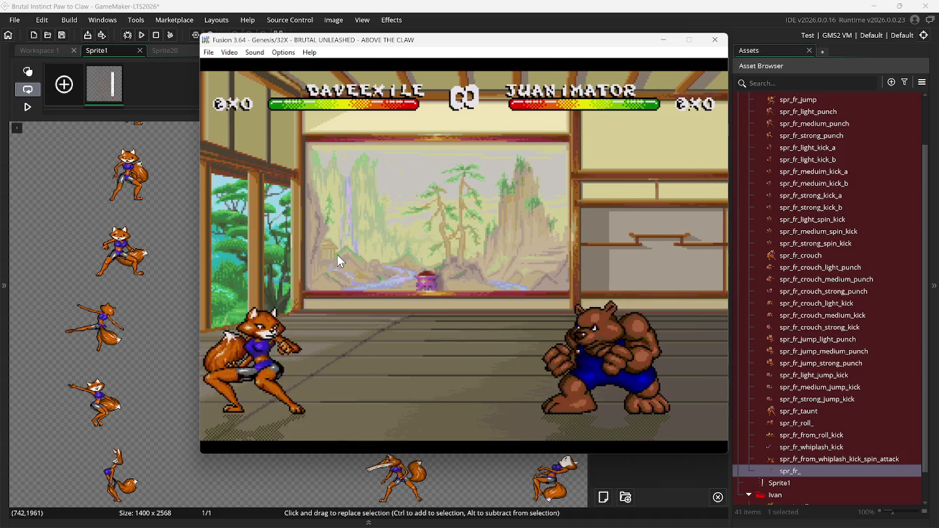
key(Right)
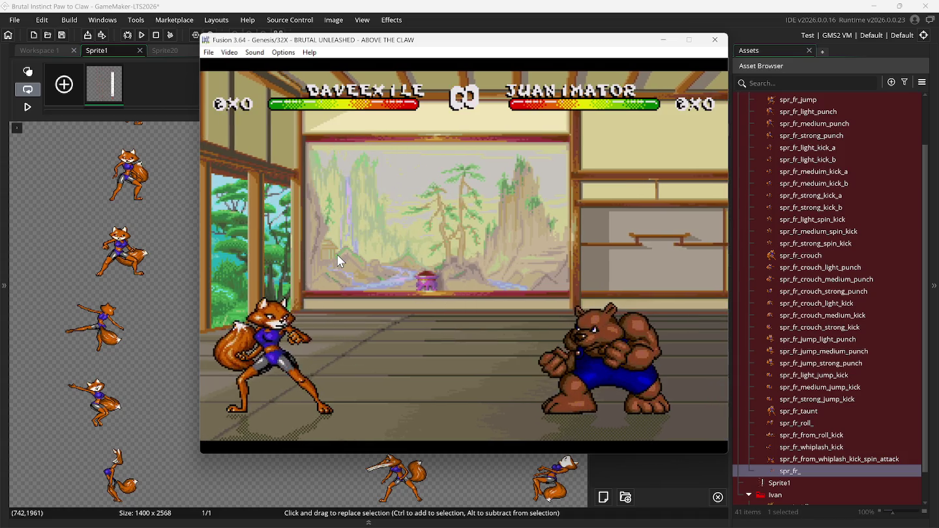
key(d)
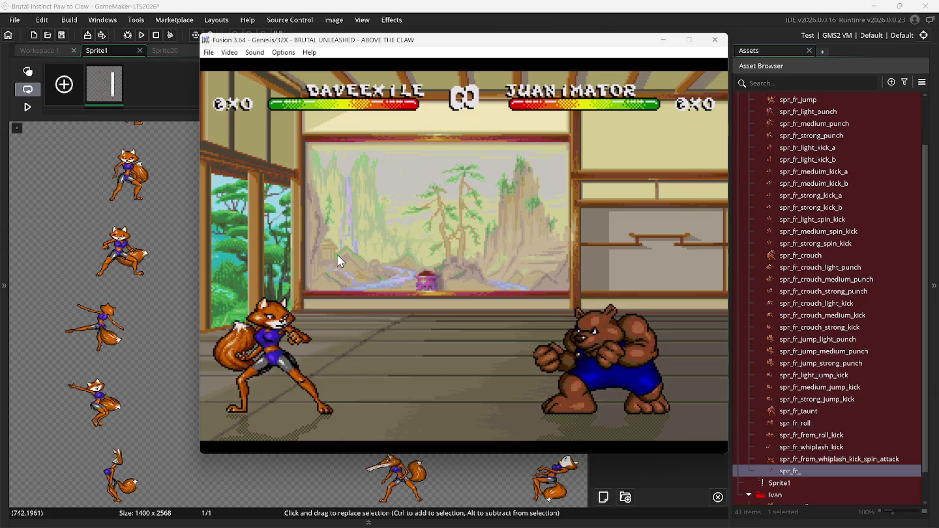
key(d)
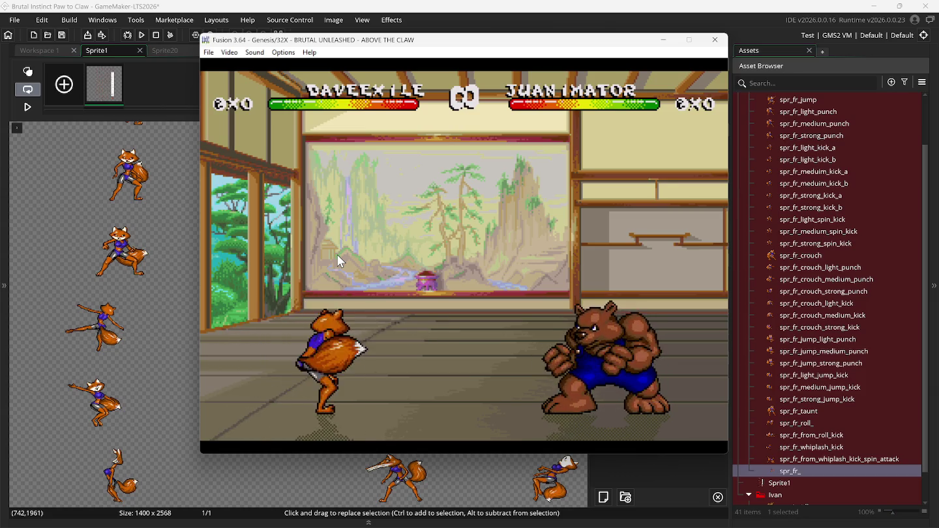
key(Right)
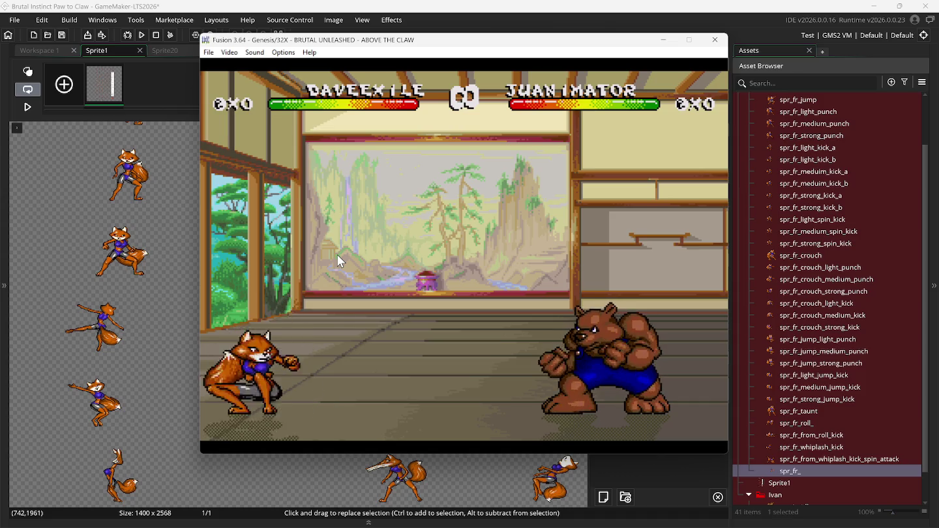
key(Up)
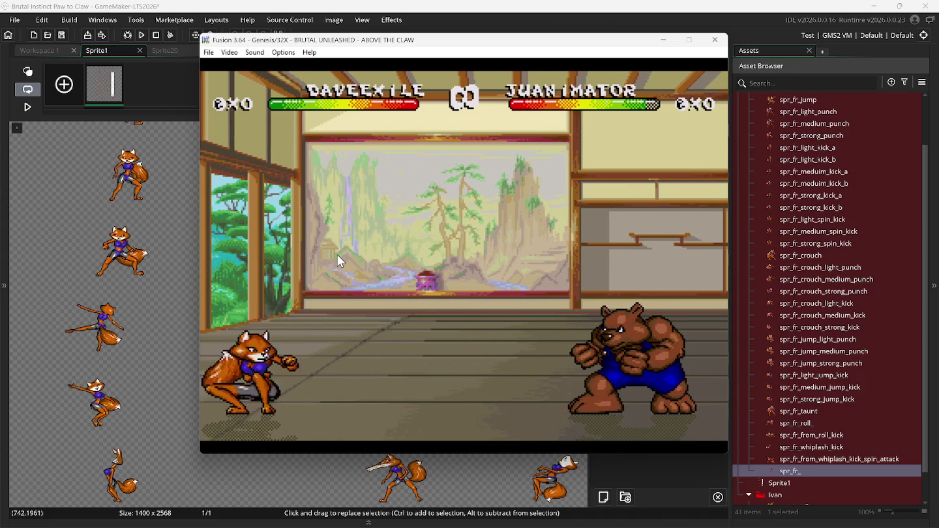
key(Left)
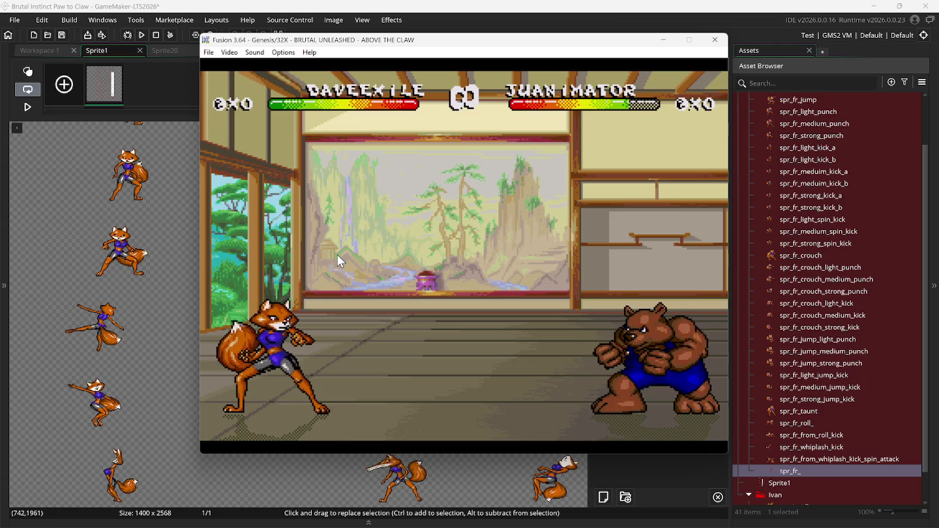
Pause the emulation from the Options menu with the fox in her idle stance.
click(283, 52)
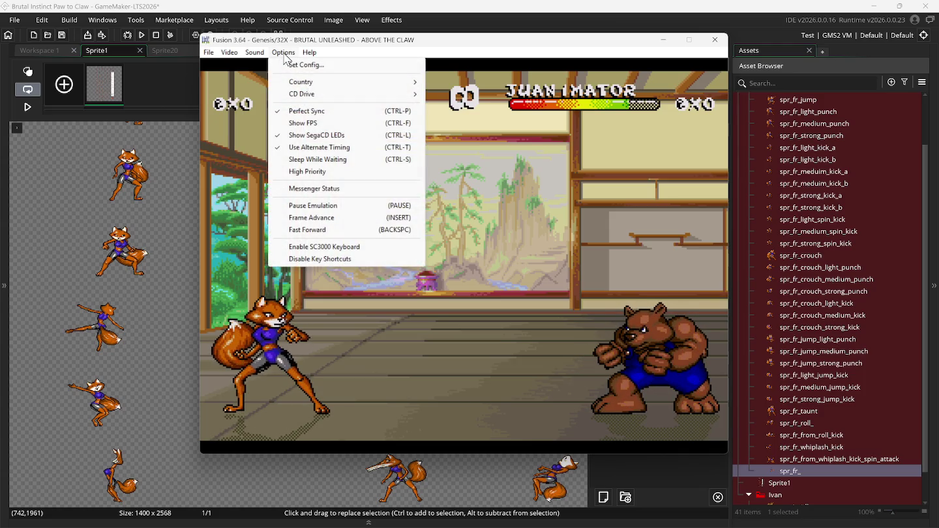
mouse_move(259, 56)
click(279, 52)
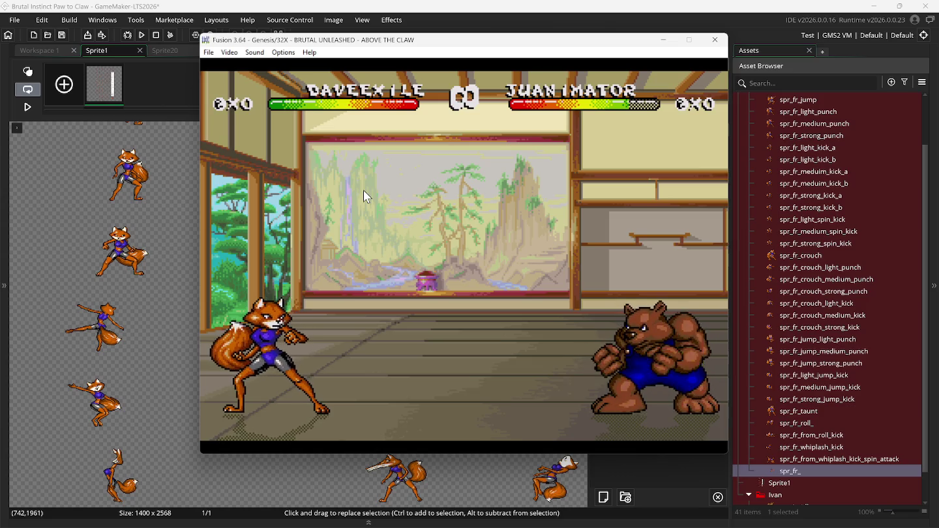
click(281, 52)
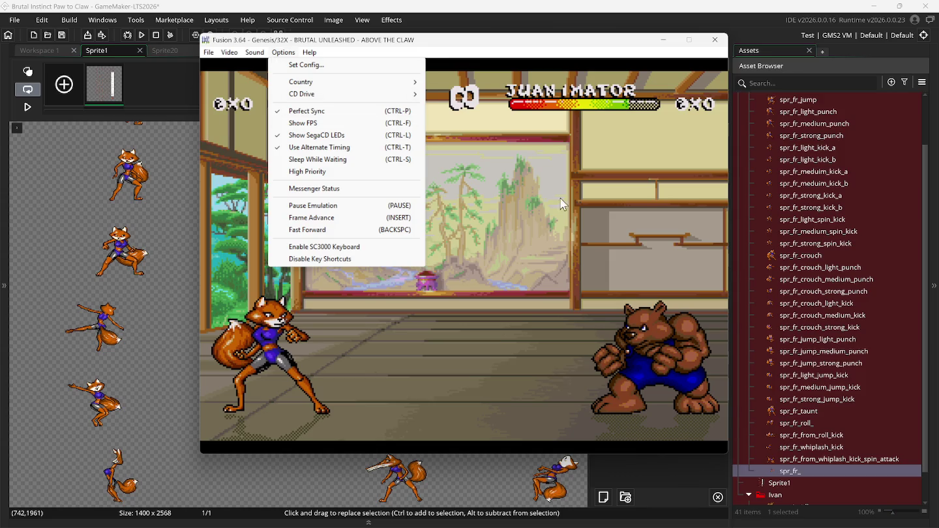
click(544, 191)
key(Pause)
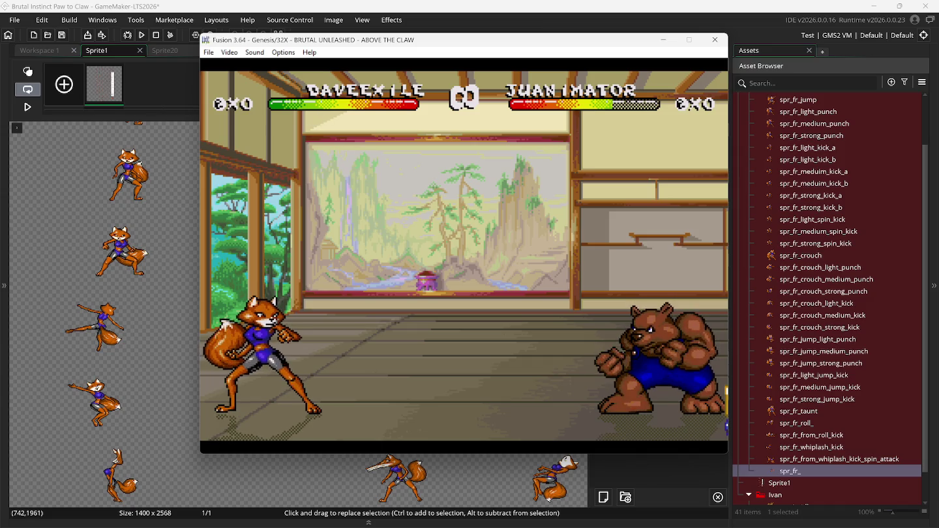
click(548, 499)
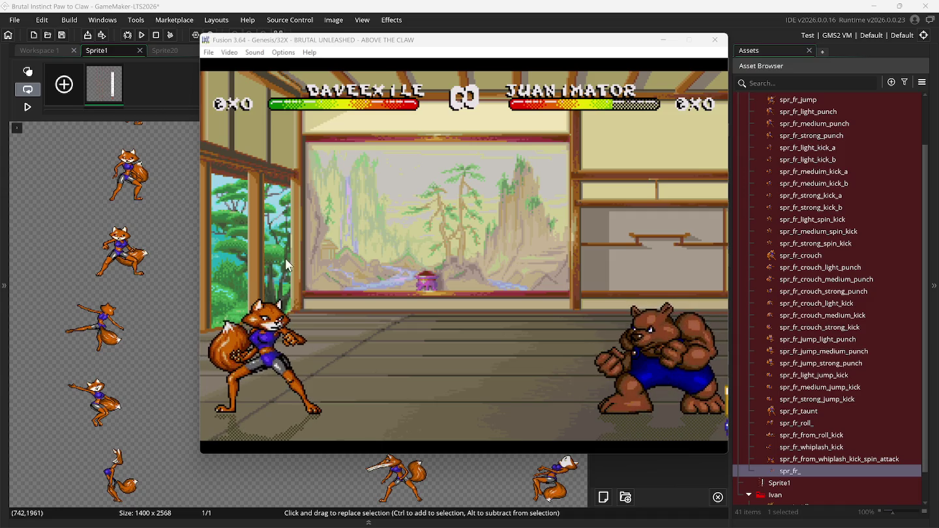
Roll, walk and kick the fox toward the bear until it goes down.
key(Right)
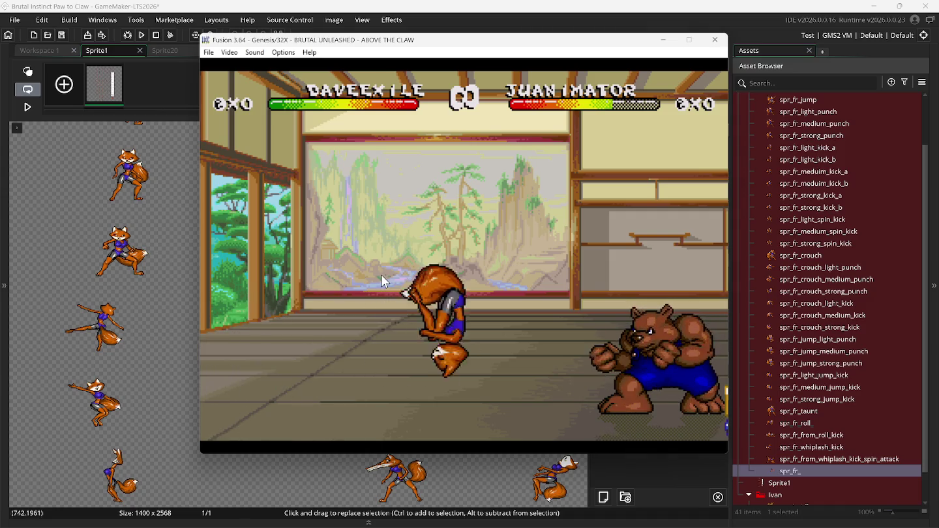
key(Left)
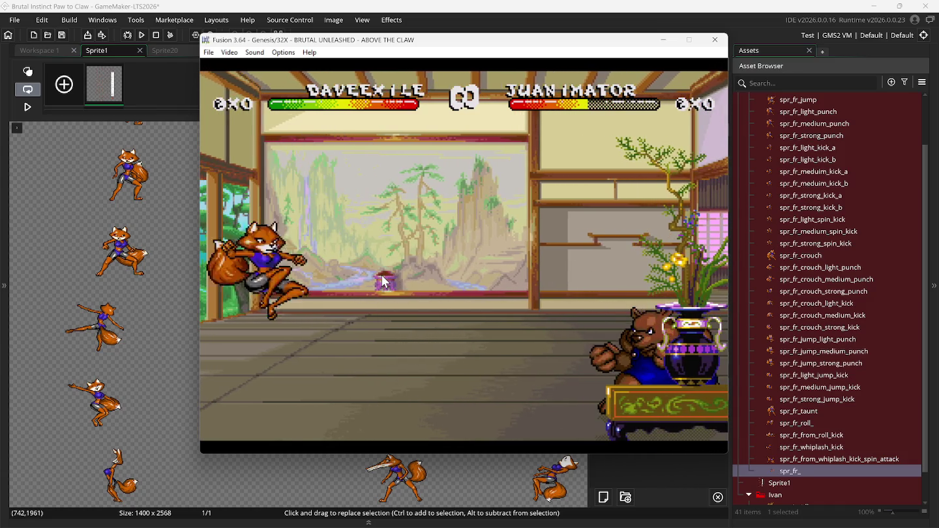
key(s)
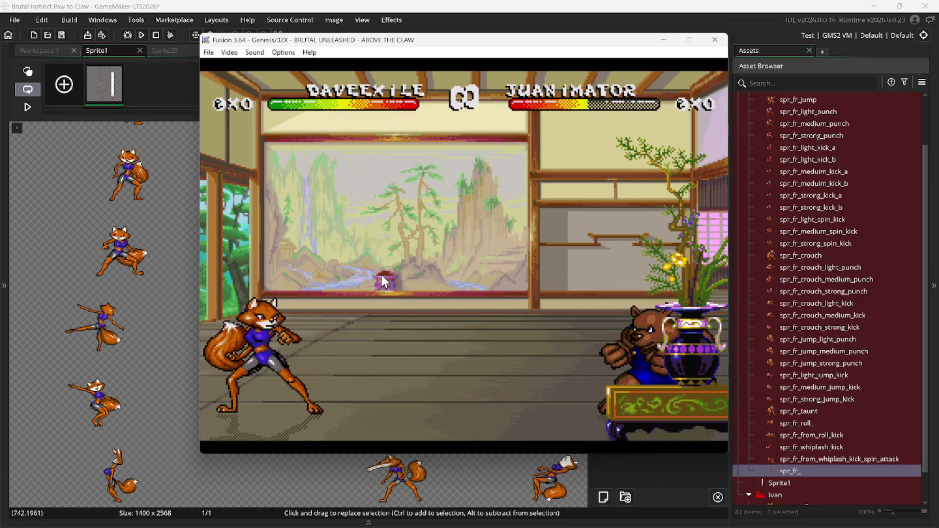
key(Right)
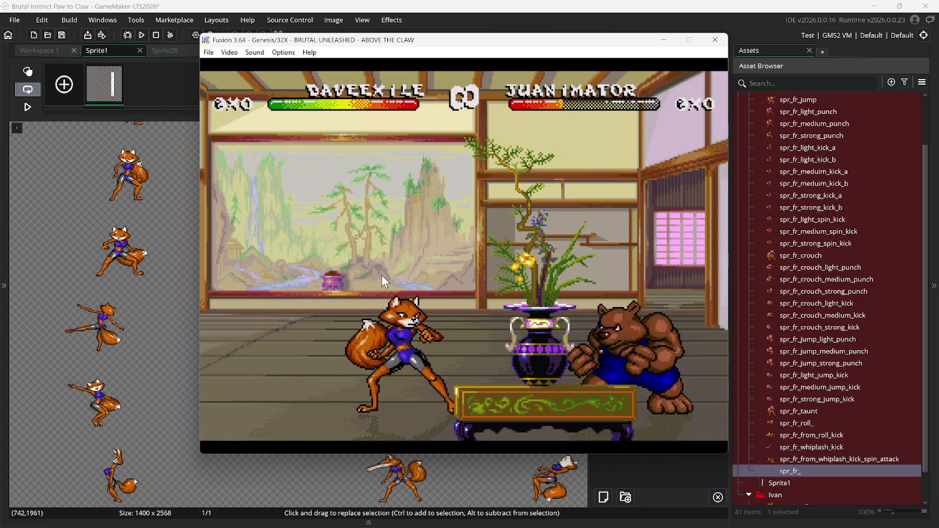
key(Left)
key(s)
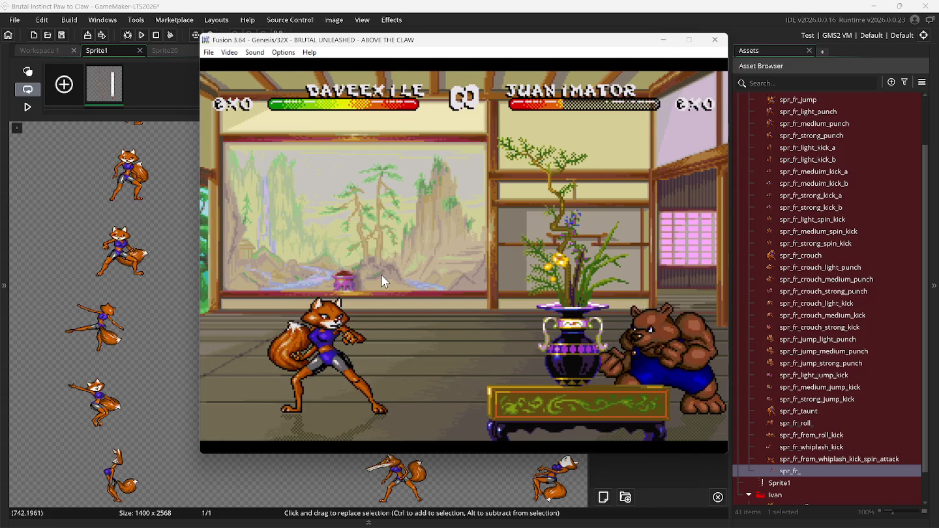
key(Right)
key(s)
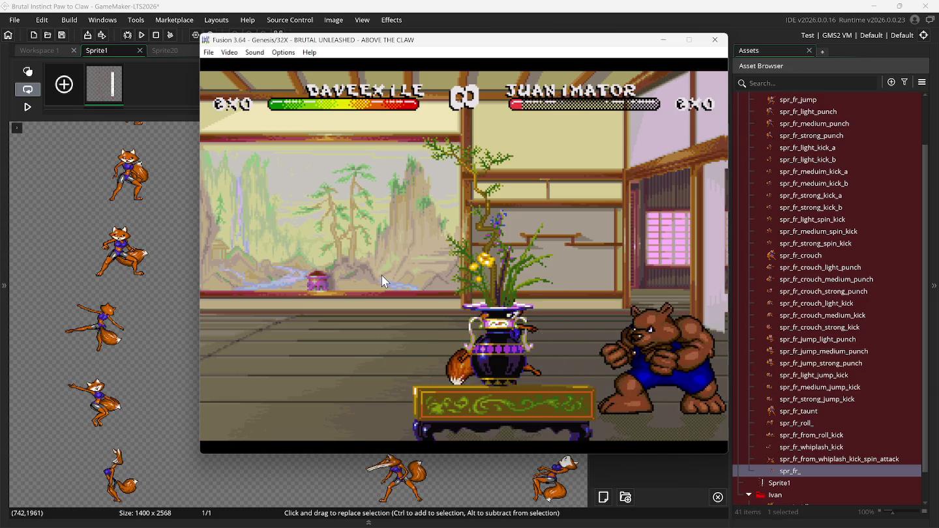
Jump back over the vase, then leap and kick to finish the bear for a PERFECT win.
key(Right)
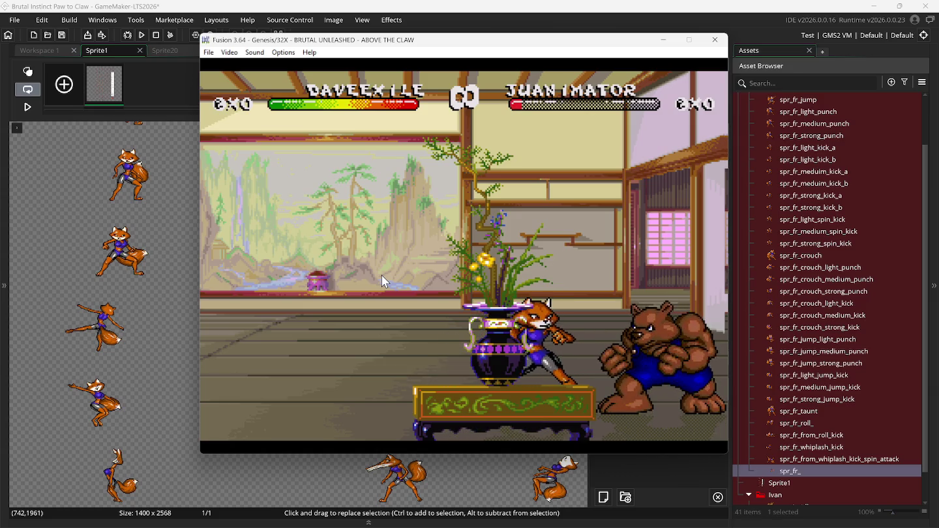
key(Left)
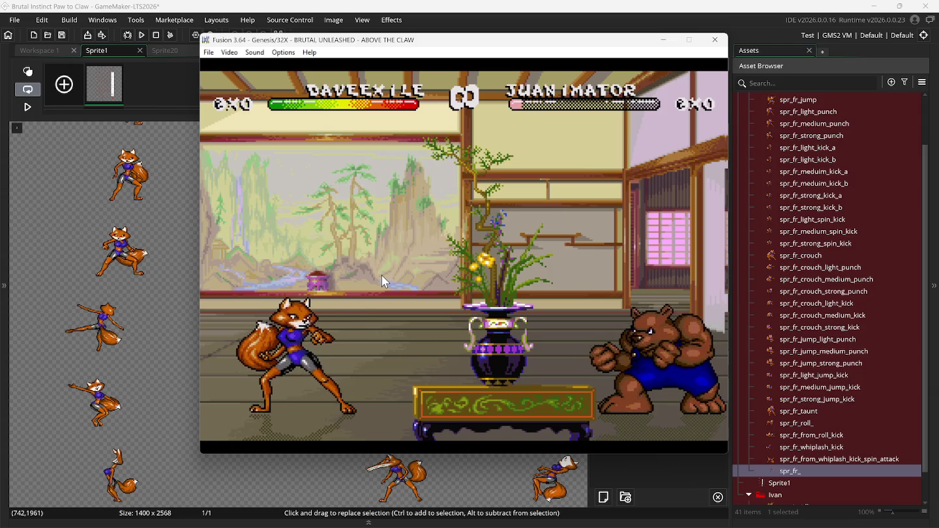
key(s)
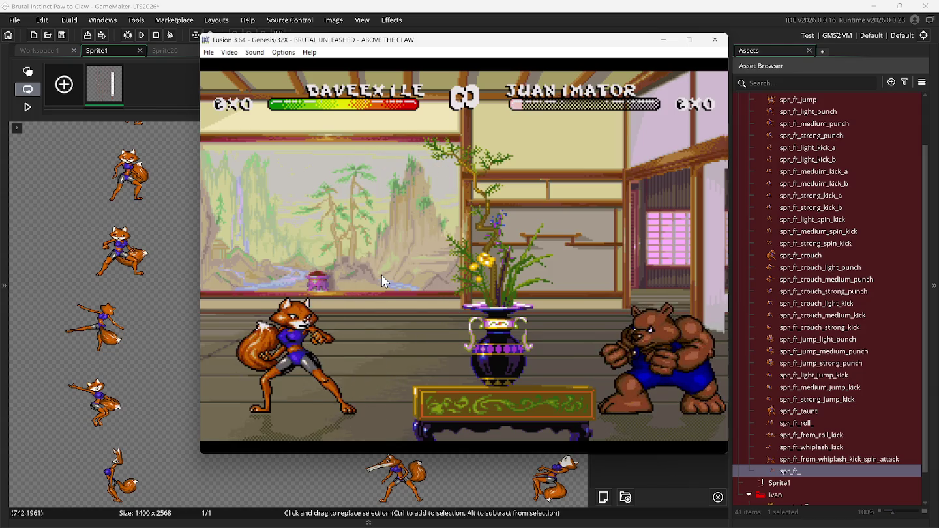
key(Up)
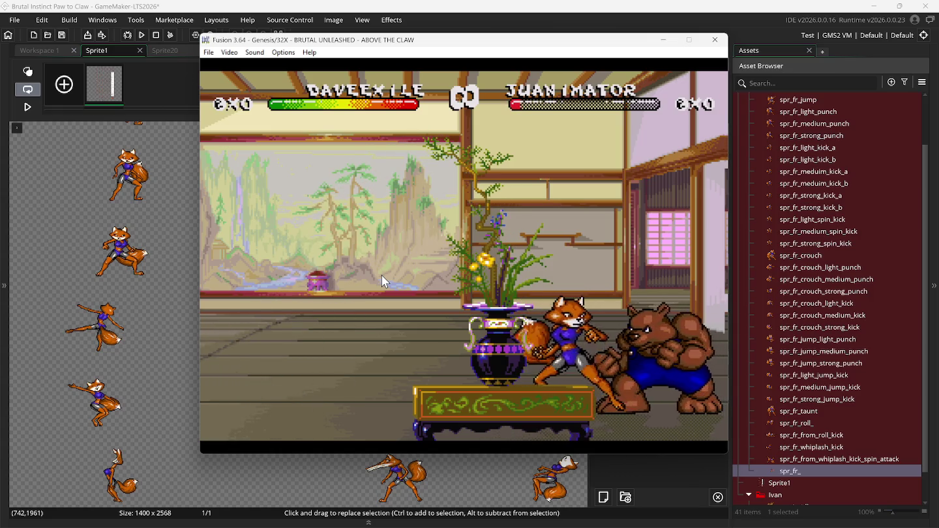
key(s)
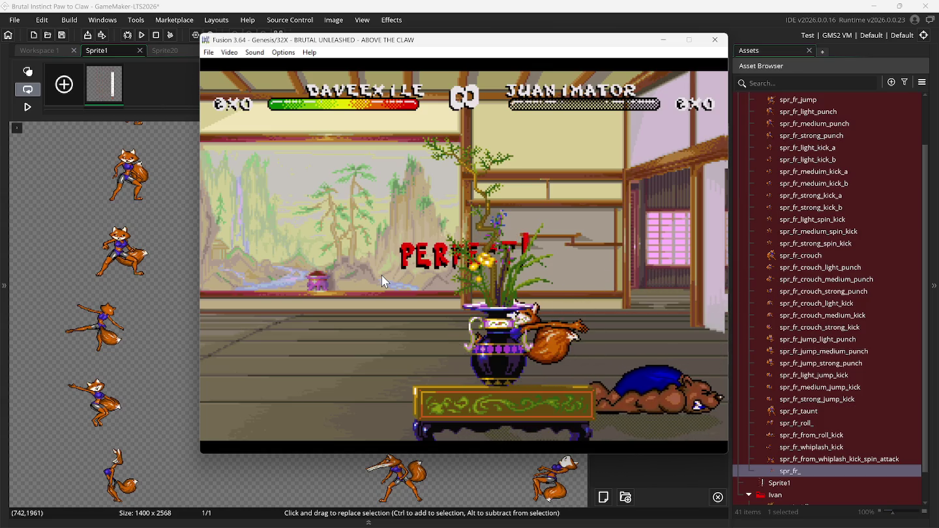
click(209, 54)
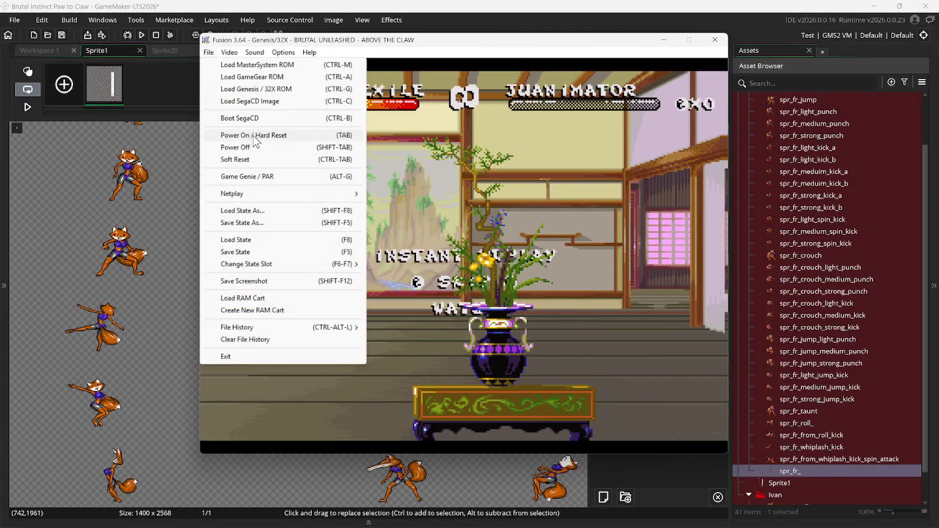
Dismiss the File menu and load save-state slot 1 with F8.
click(458, 162)
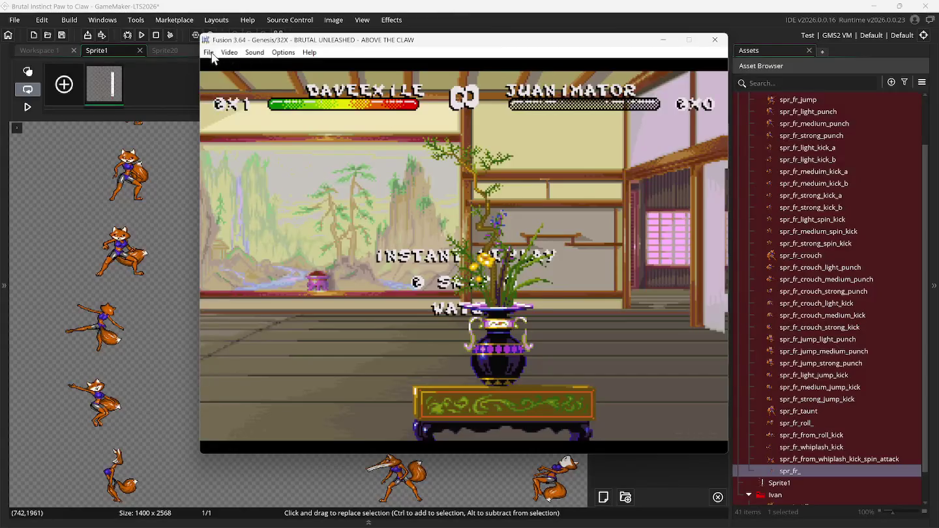
click(209, 53)
click(449, 166)
key(F8)
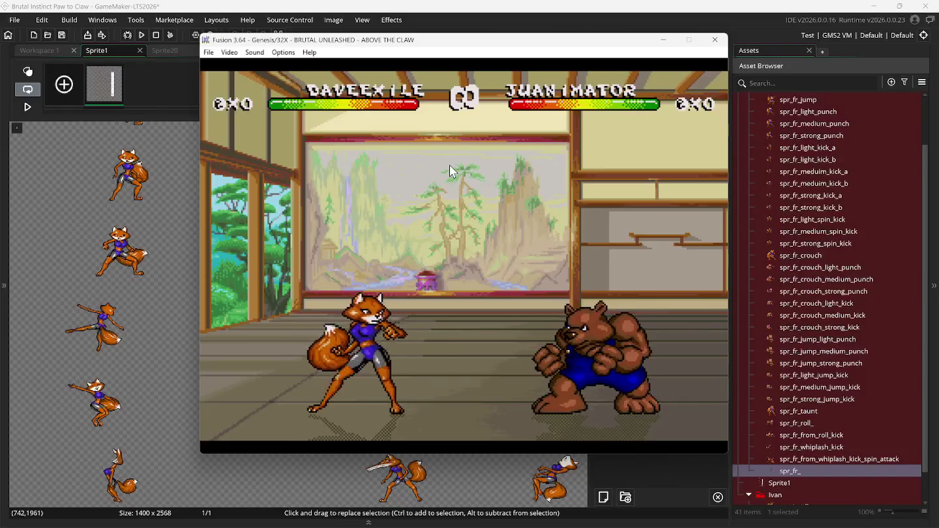
Fight the bear with jumps, kicks and a spinning attack until it is knocked out.
key(Right)
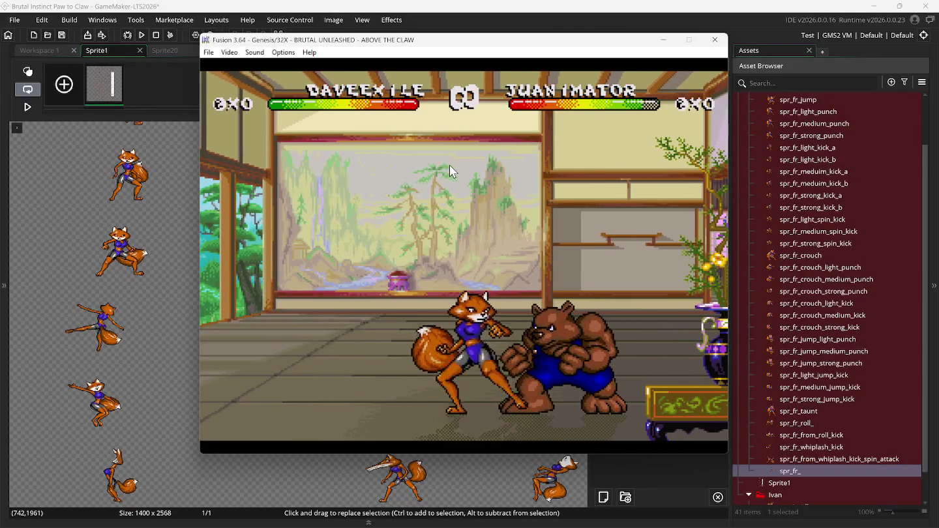
key(s)
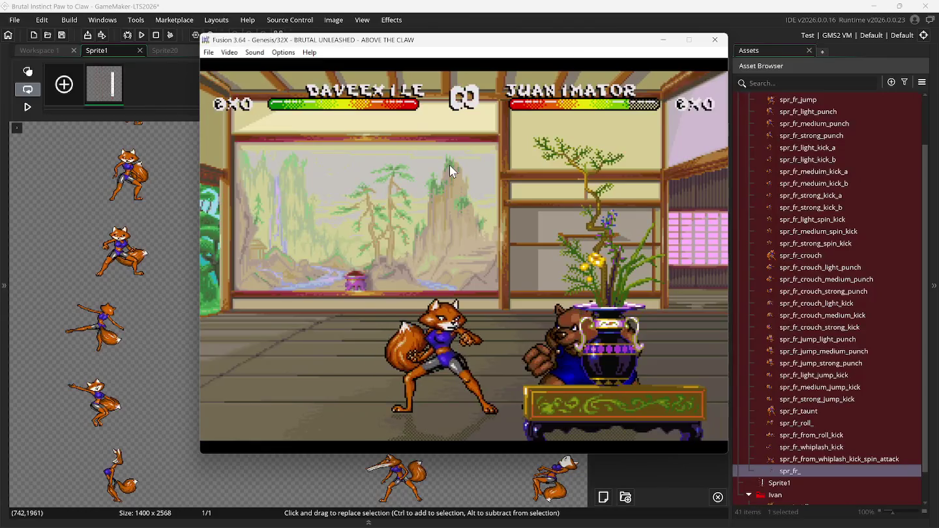
key(Up)
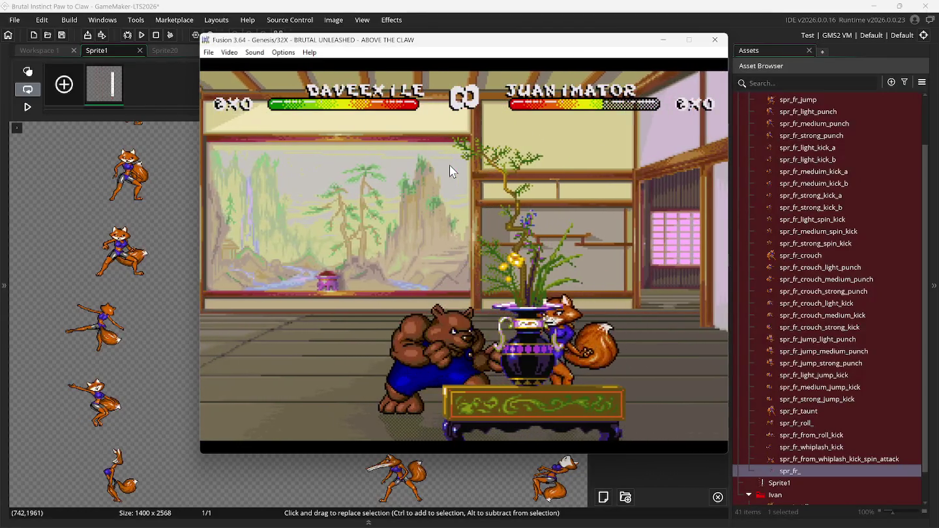
key(Left)
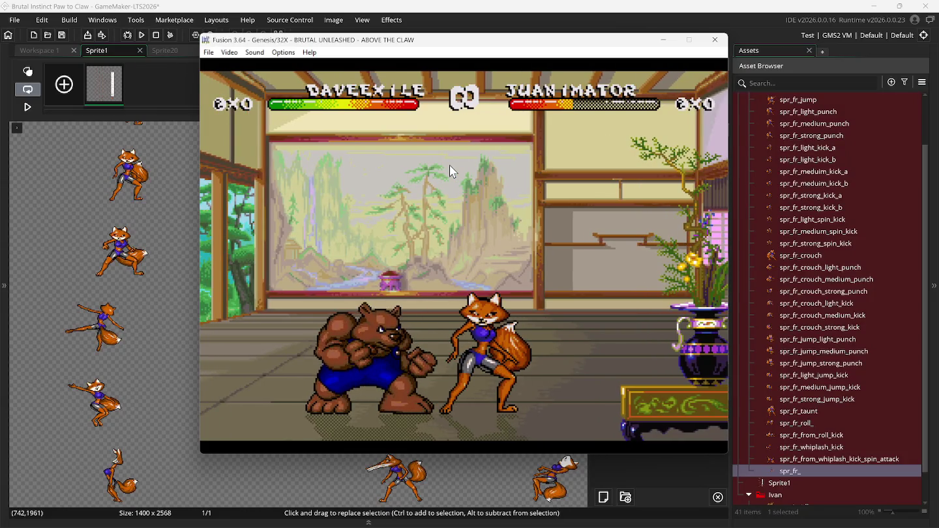
key(Left)
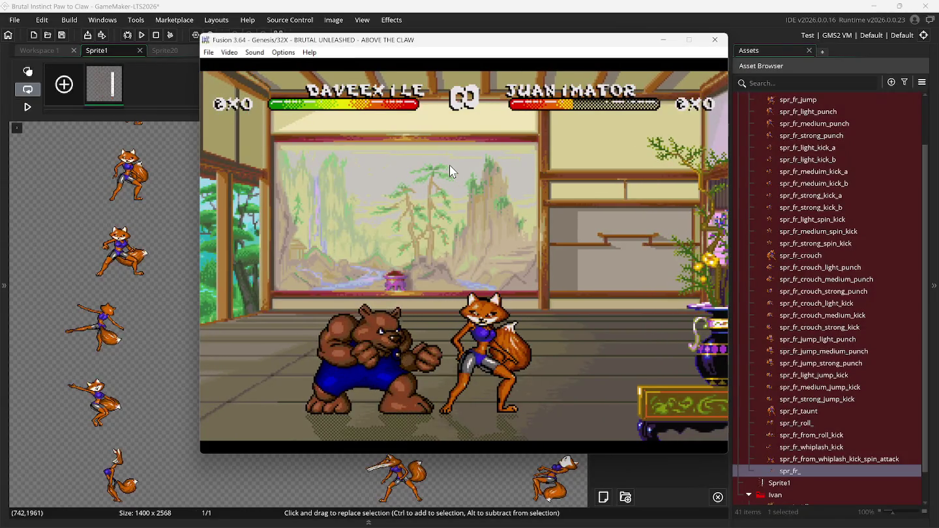
key(Right)
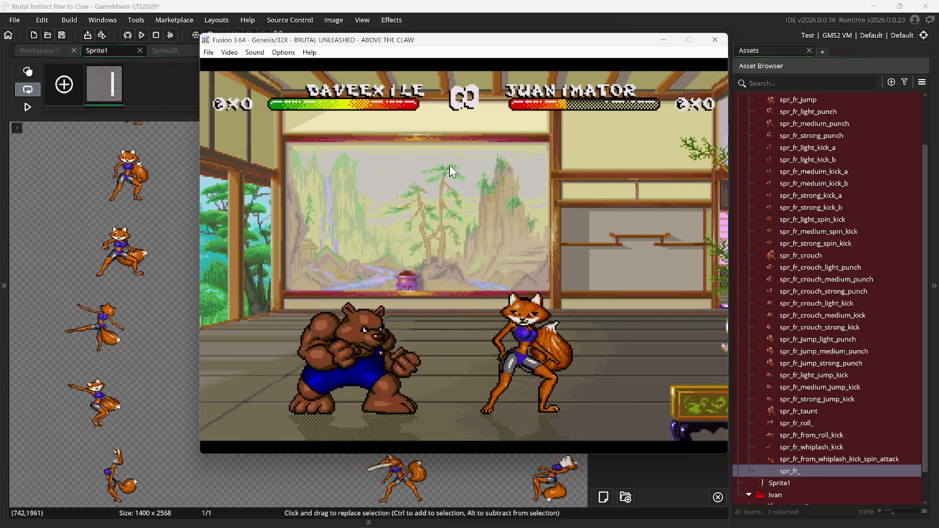
key(Left)
key(s)
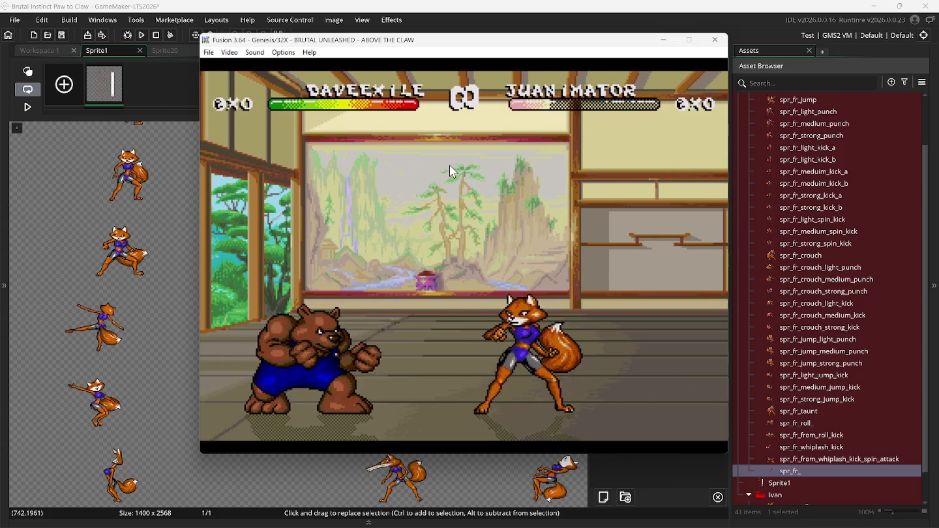
key(Left)
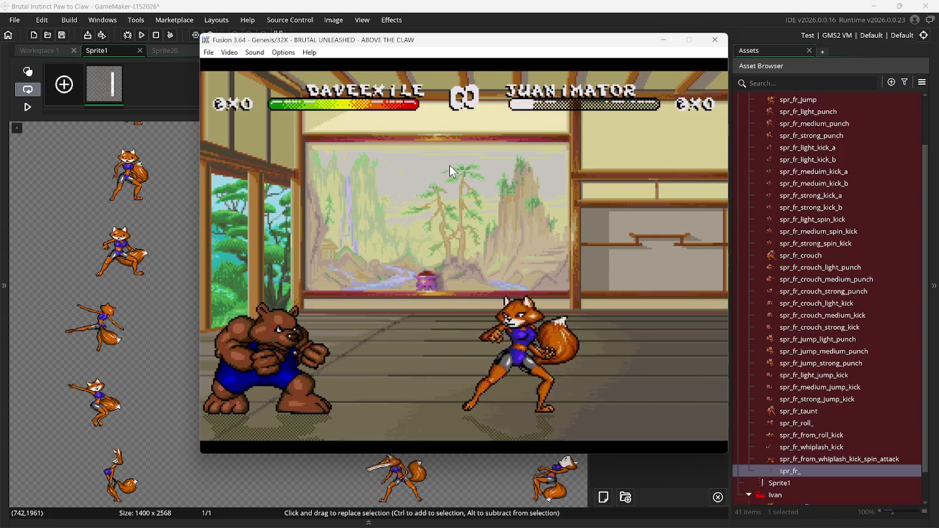
key(Right)
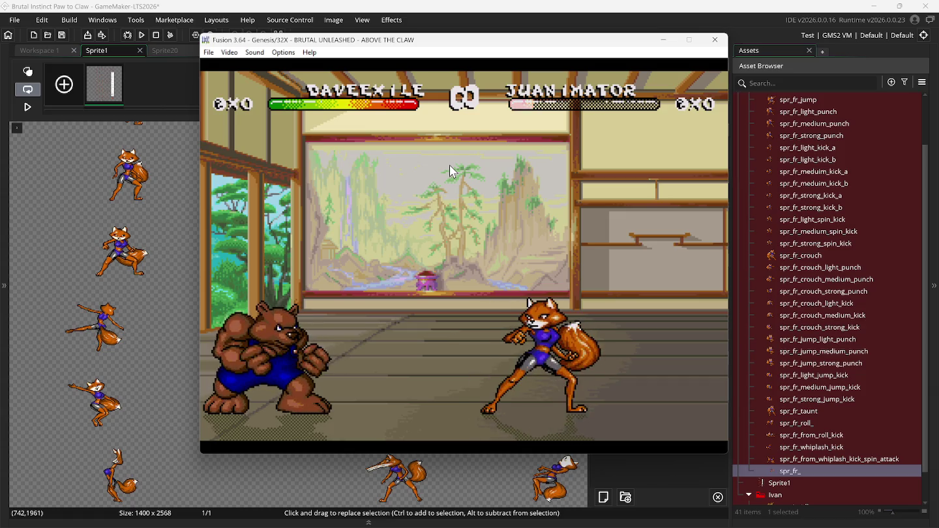
key(s)
key(s)
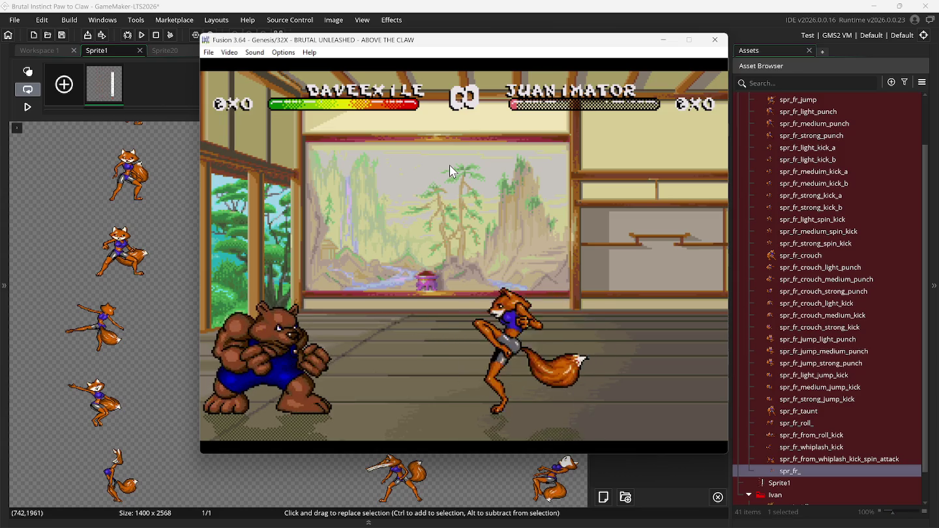
key(Left)
key(s)
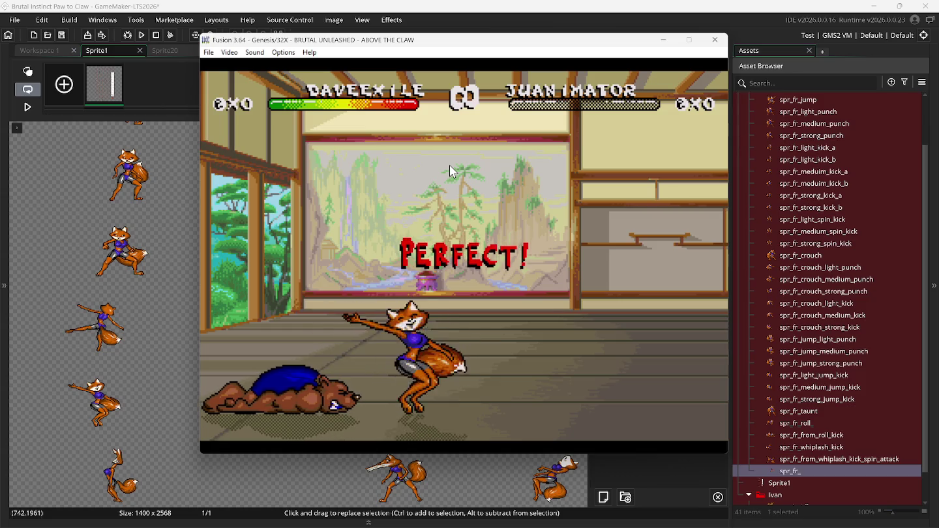
Reload slot 1, jump the fox around the bear, pause, and reload slot 1 again.
key(F8)
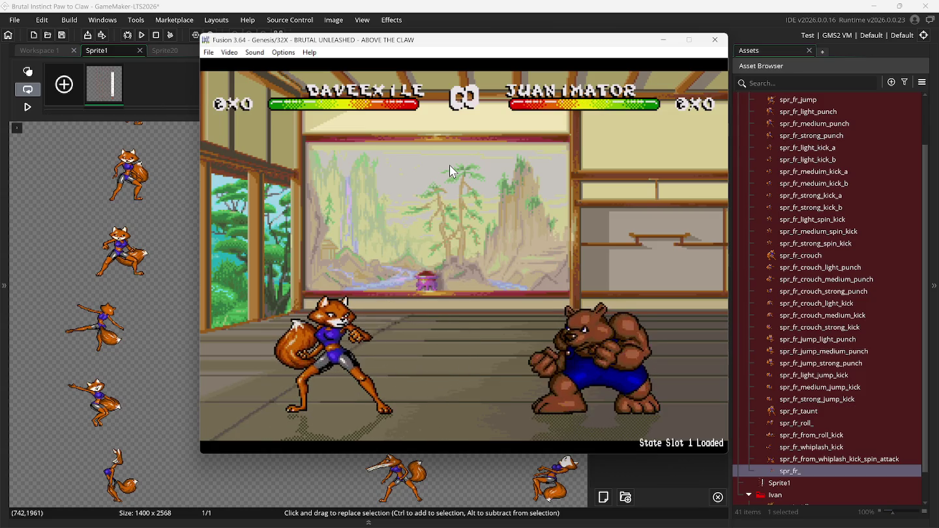
key(Right)
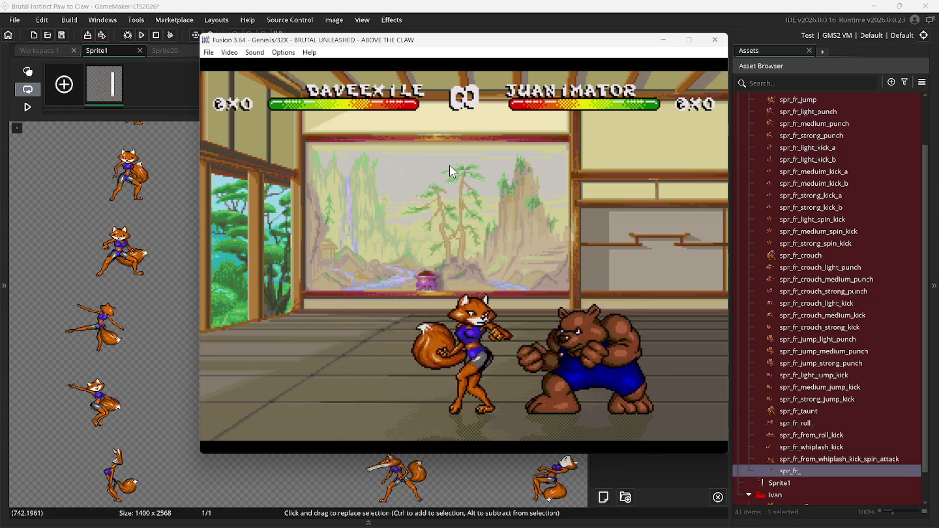
key(Up)
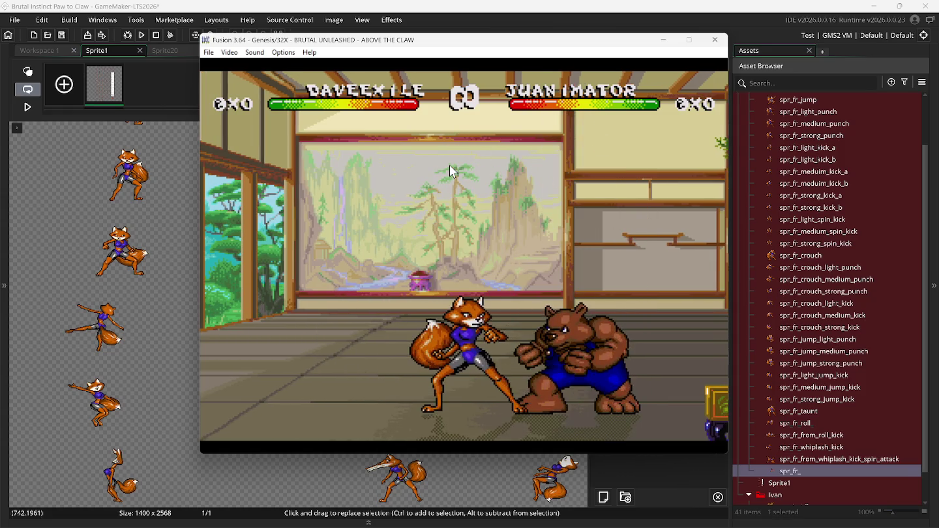
key(Up)
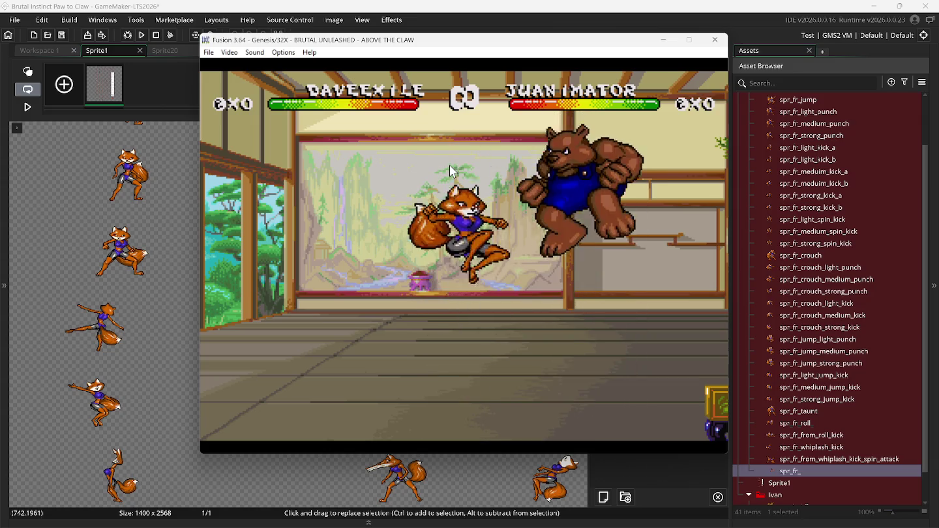
key(Up)
key(Up)
key(Up)
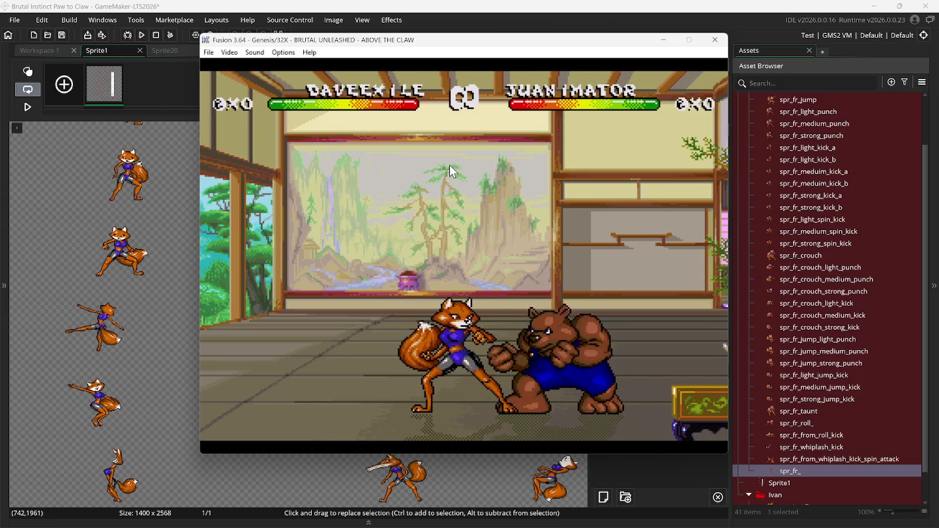
key(Up)
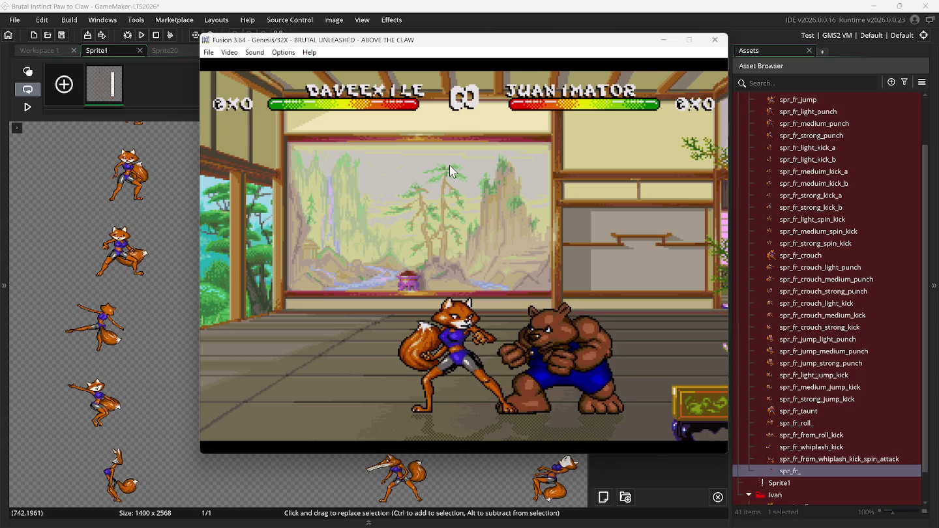
key(Up)
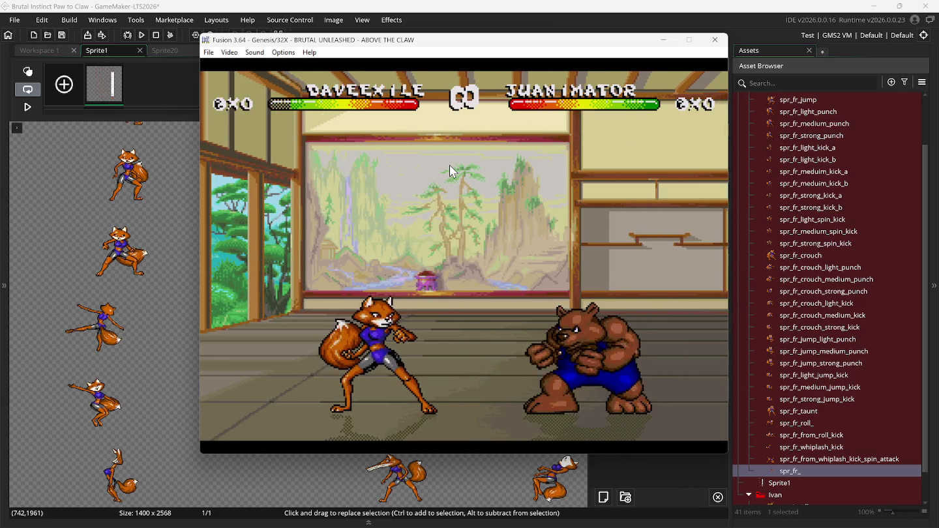
key(Left)
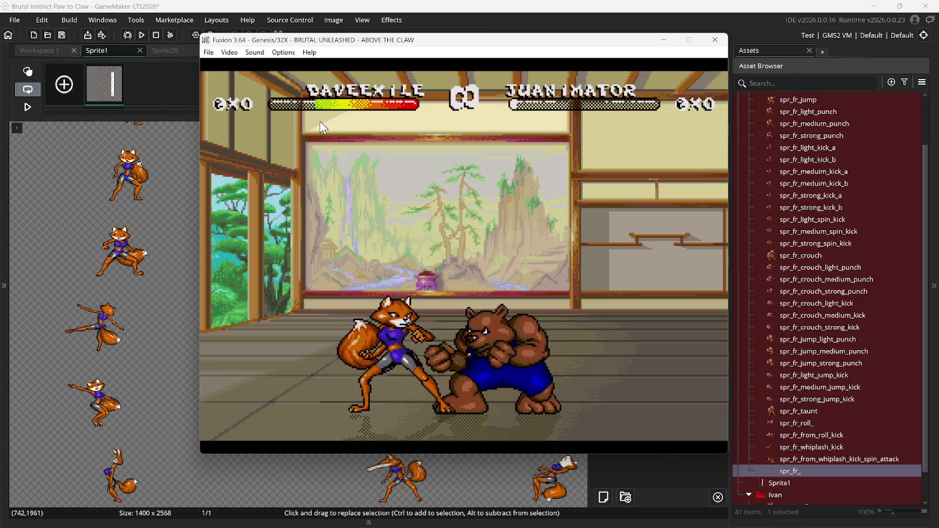
key(Pause)
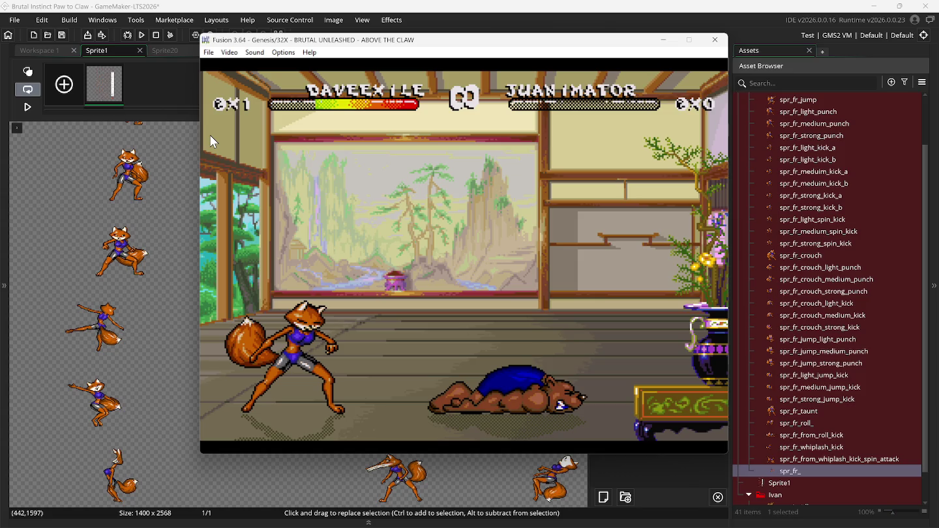
key(F8)
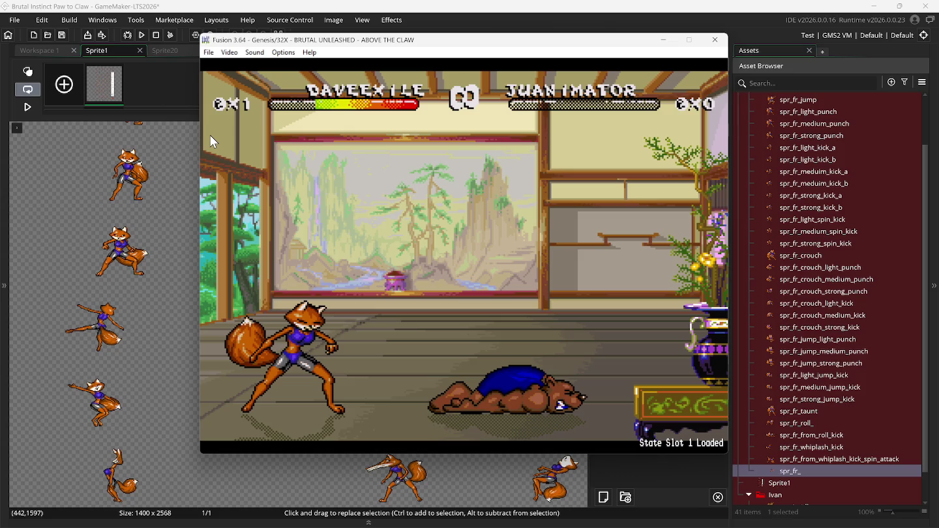
Resume the restored round, pause it at the start, and bring GameMaker to the front.
key(Pause)
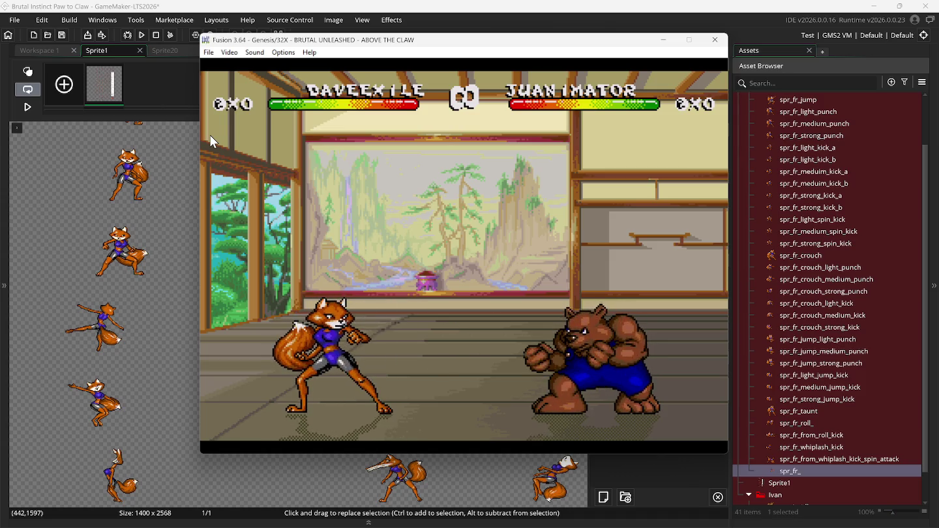
key(Pause)
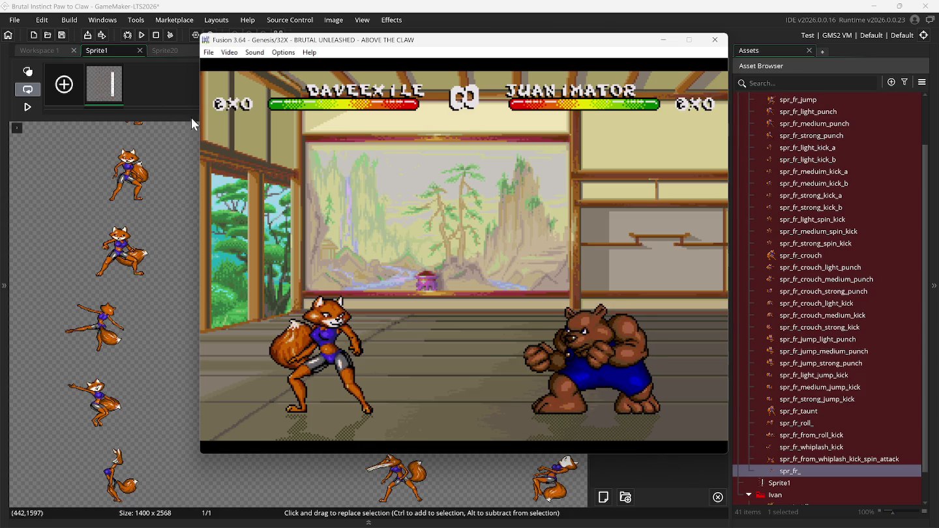
click(210, 11)
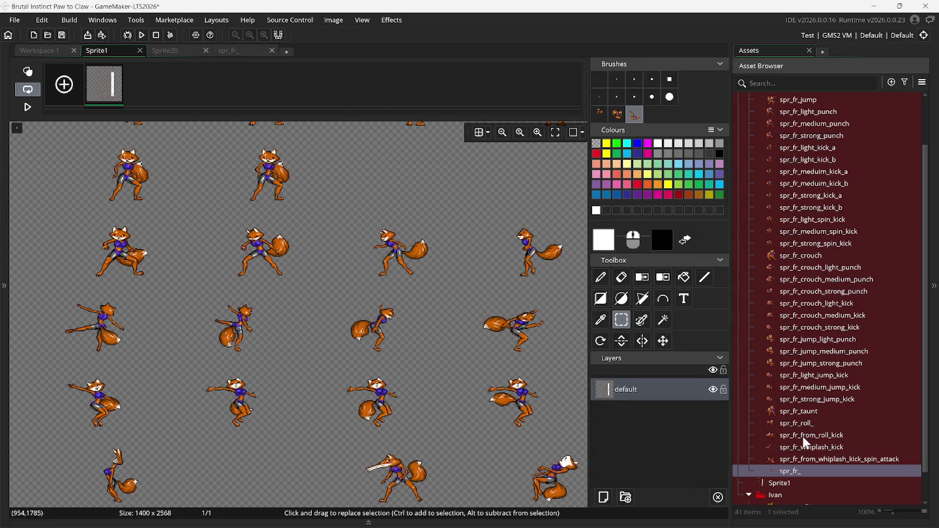
In spr_fr_taunt's image editor, copy the last frame twice to reach 140 frames, then play the preview.
double_click(806, 411)
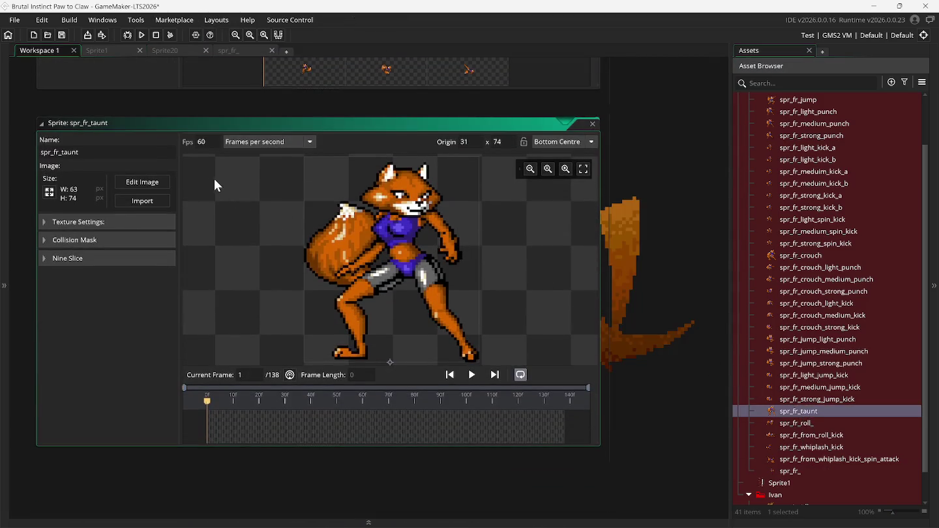
click(150, 183)
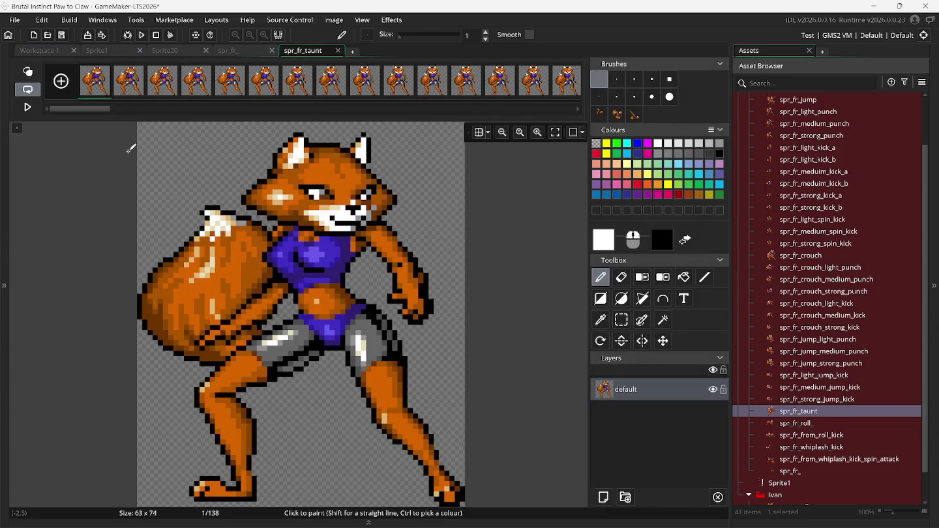
right_click(96, 91)
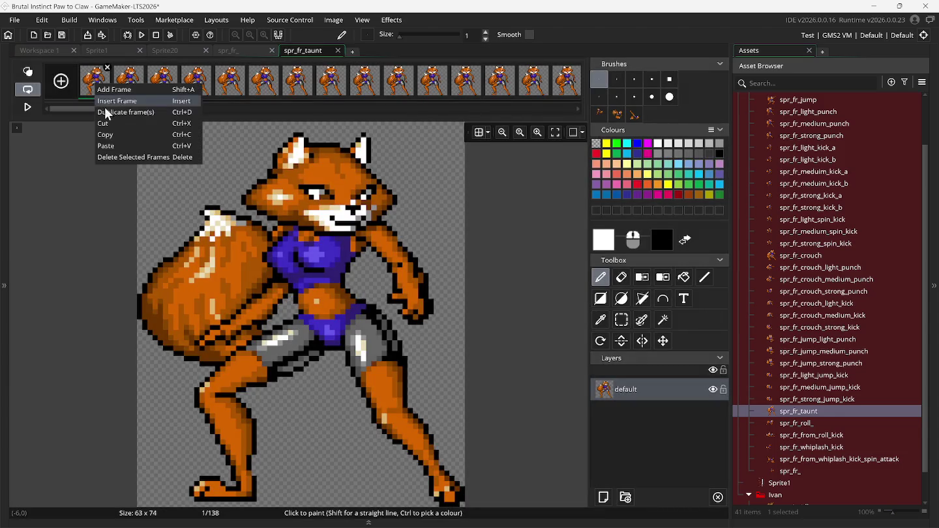
click(94, 113)
drag(104, 111, 563, 108)
click(567, 94)
right_click(567, 94)
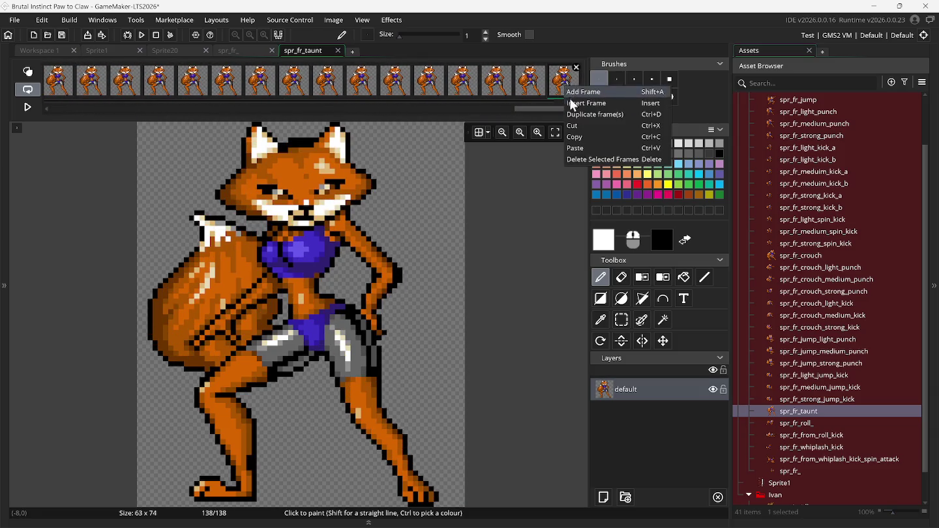
click(585, 144)
drag(551, 108, 556, 107)
right_click(569, 92)
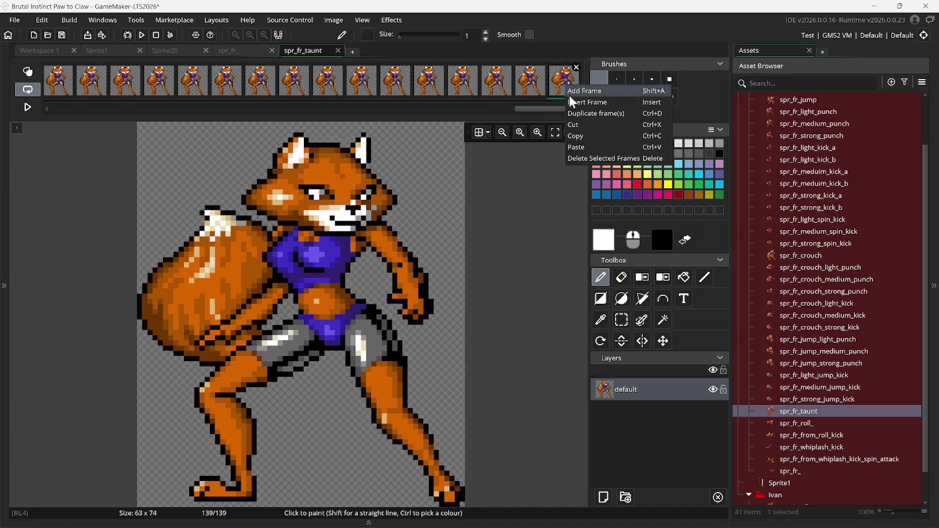
click(581, 114)
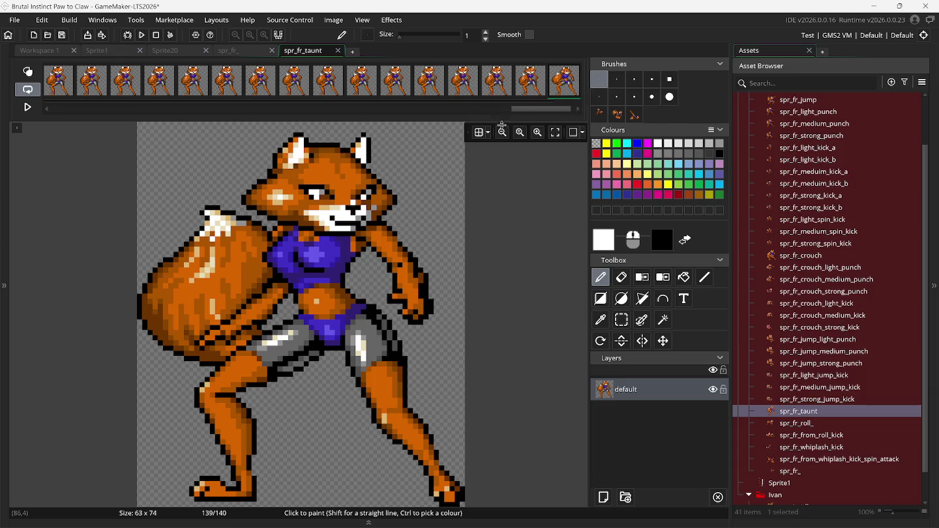
click(28, 109)
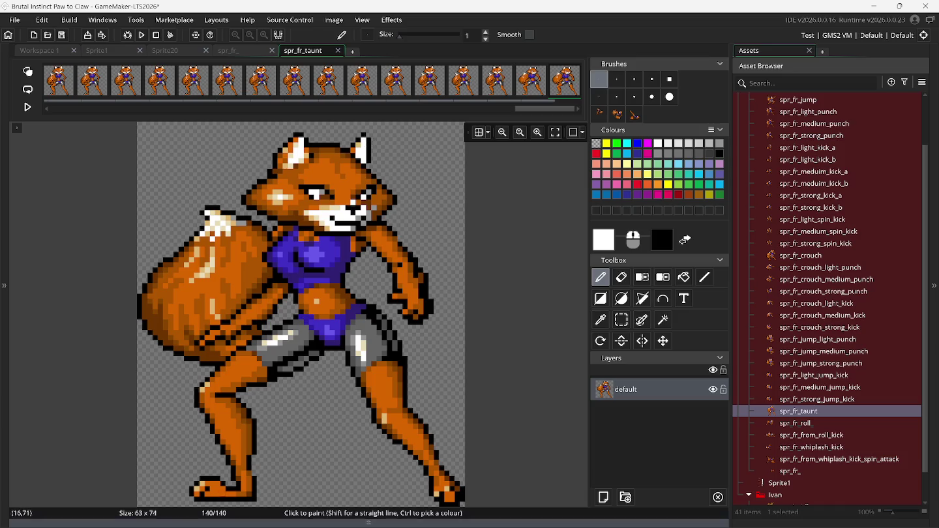
mouse_move(648, 522)
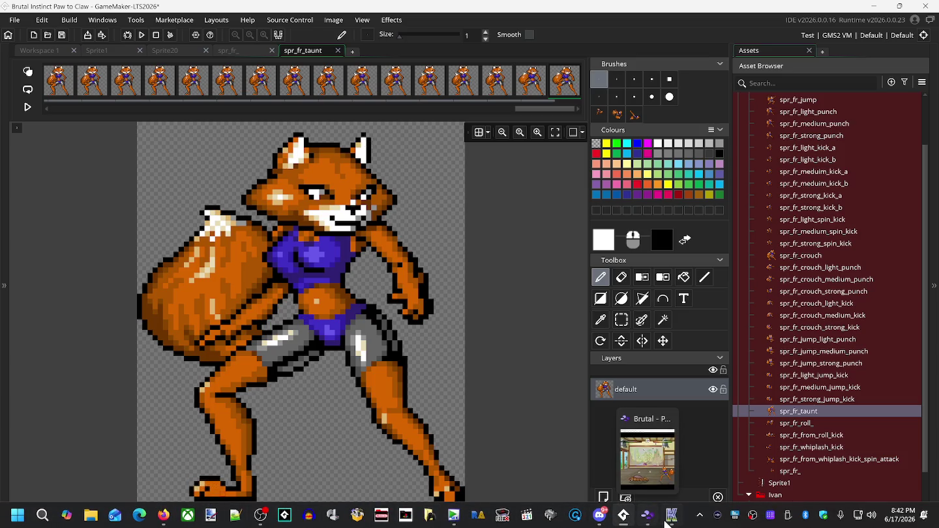
Back in Kega Fusion, load slot 1 and have the fox crouch and throw several sweep kicks.
click(669, 522)
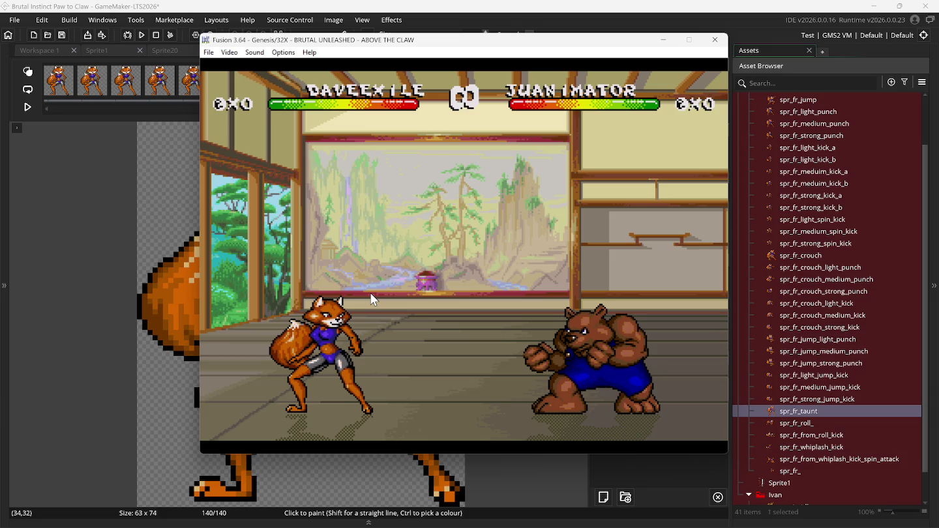
key(F8)
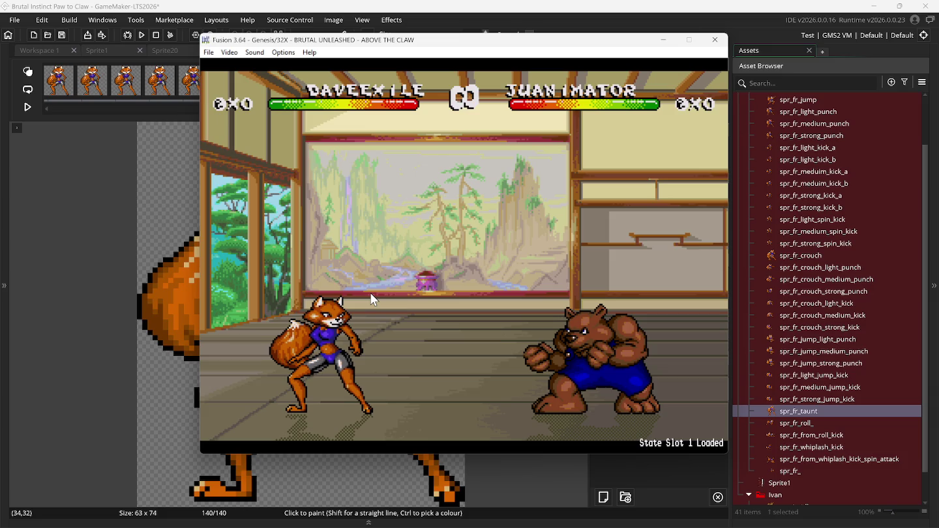
key(Left)
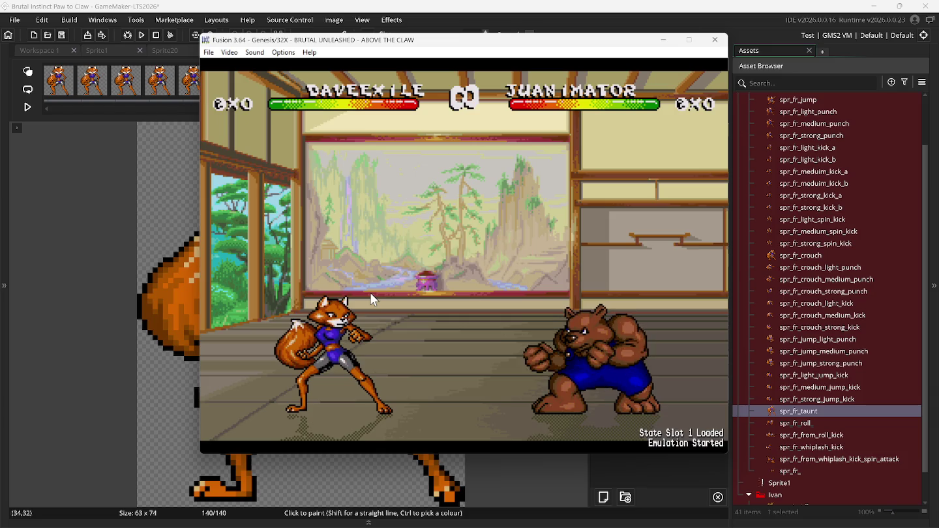
key(Down)
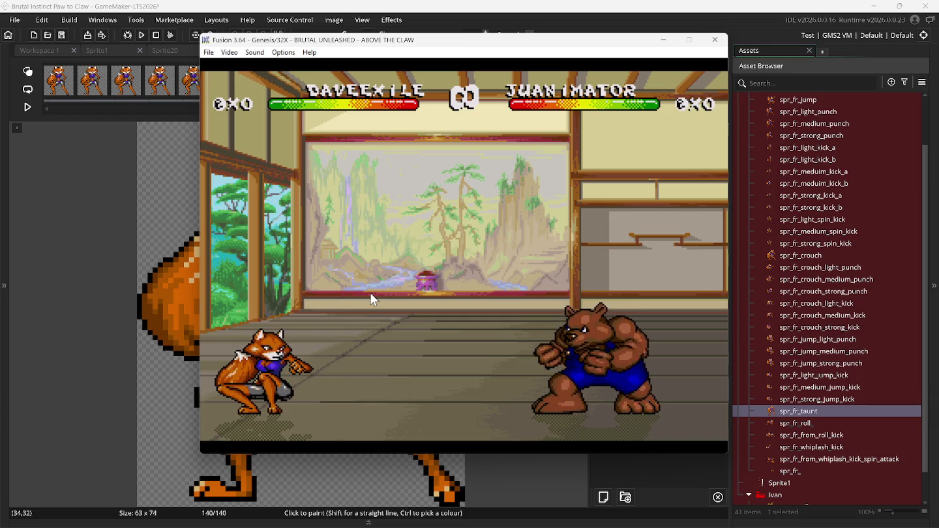
key(s)
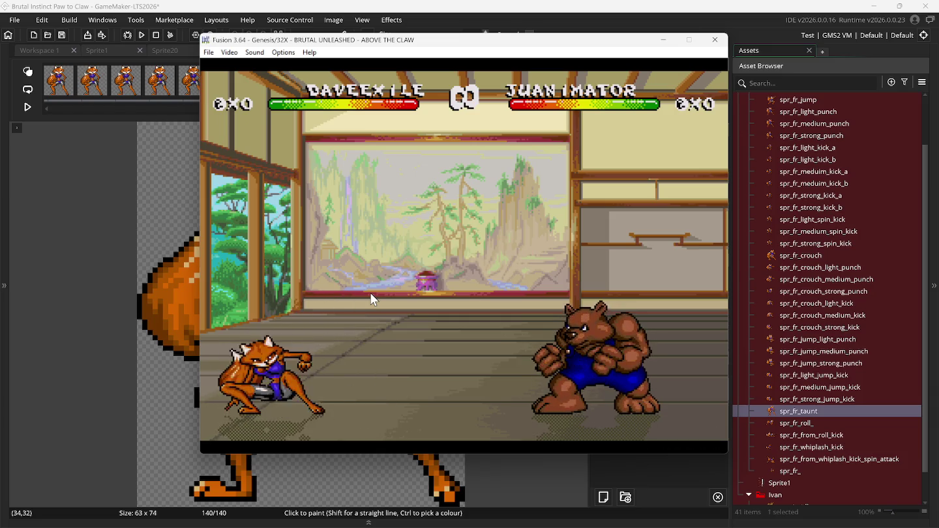
key(s)
key(s)
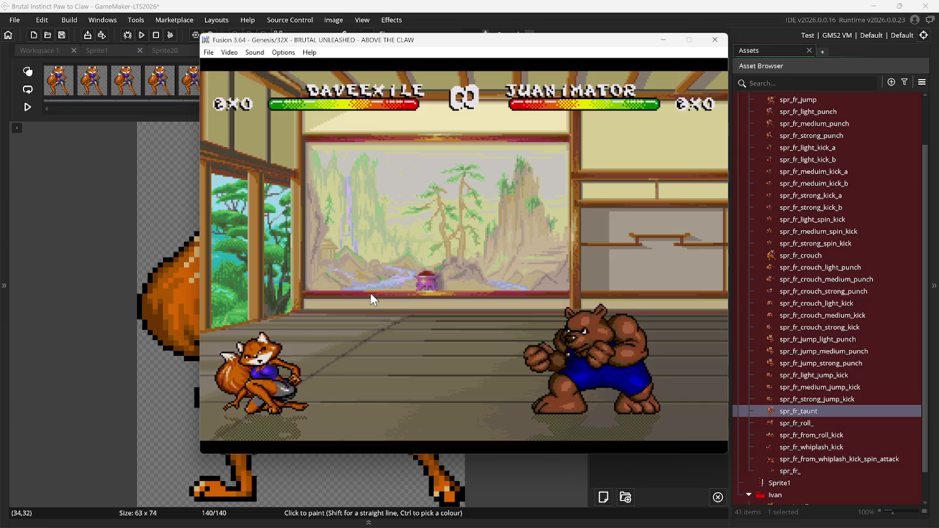
key(s)
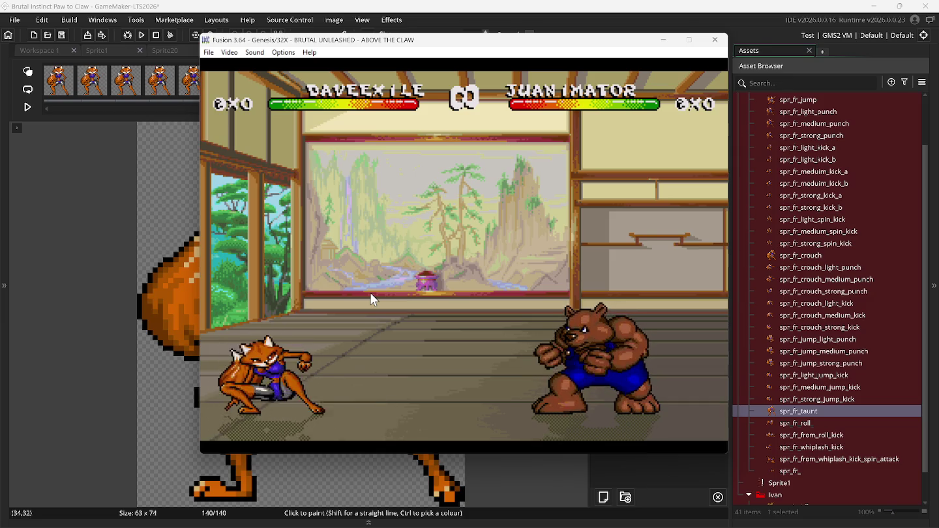
key(s)
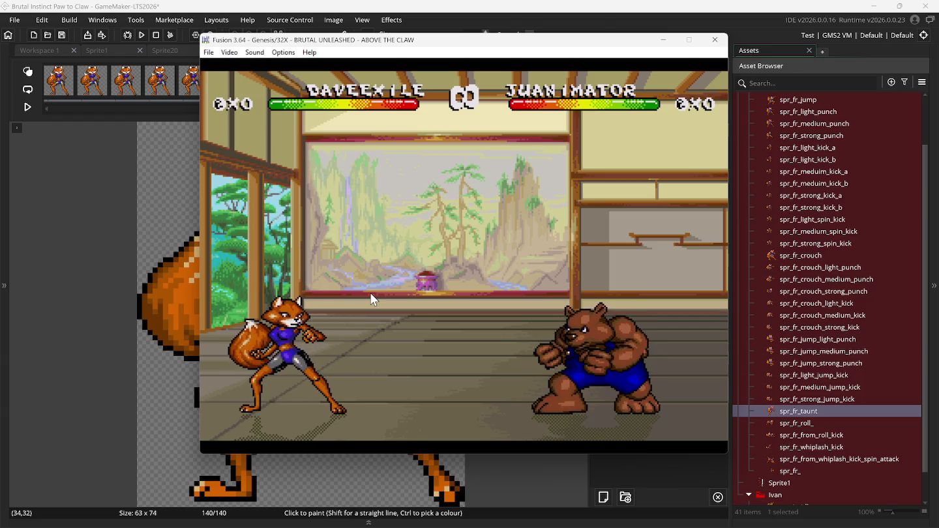
Pause and resume mid-jump, then leap the fox and step her back left.
key(Pause)
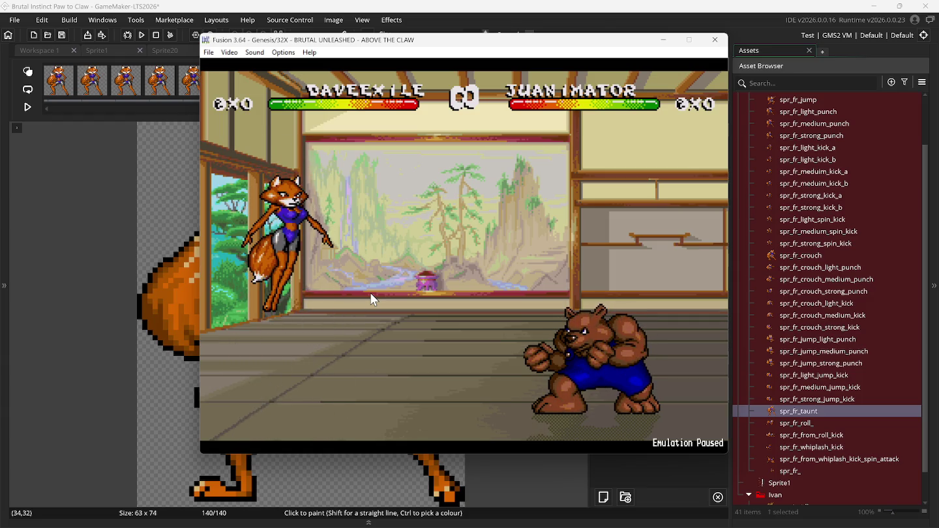
key(Pause)
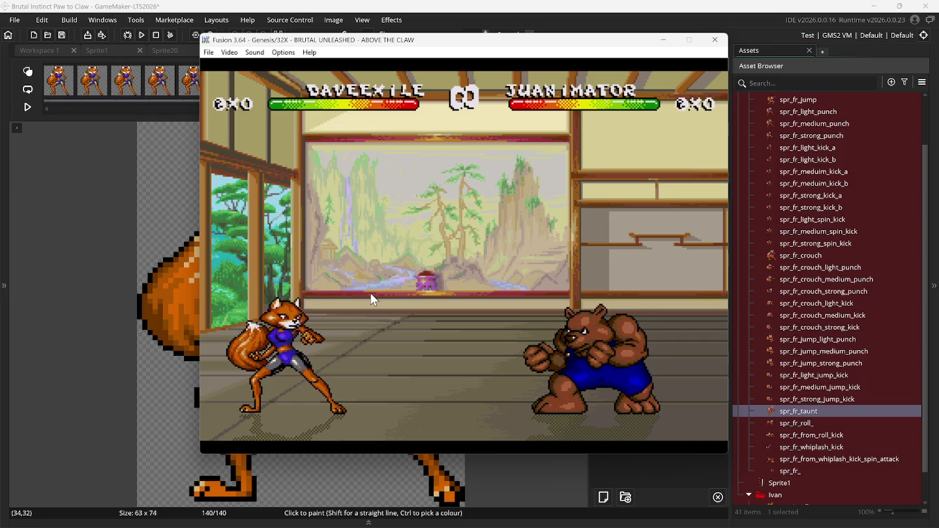
key(Up)
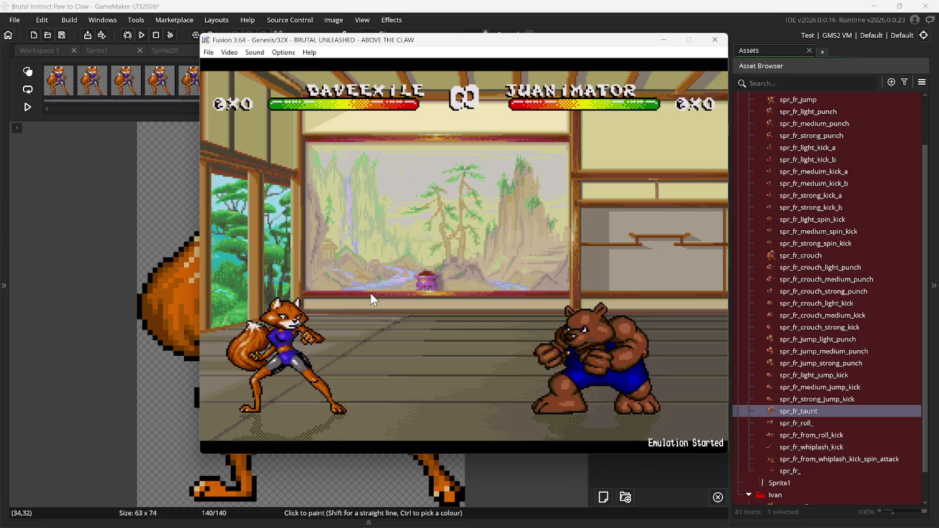
key(Left)
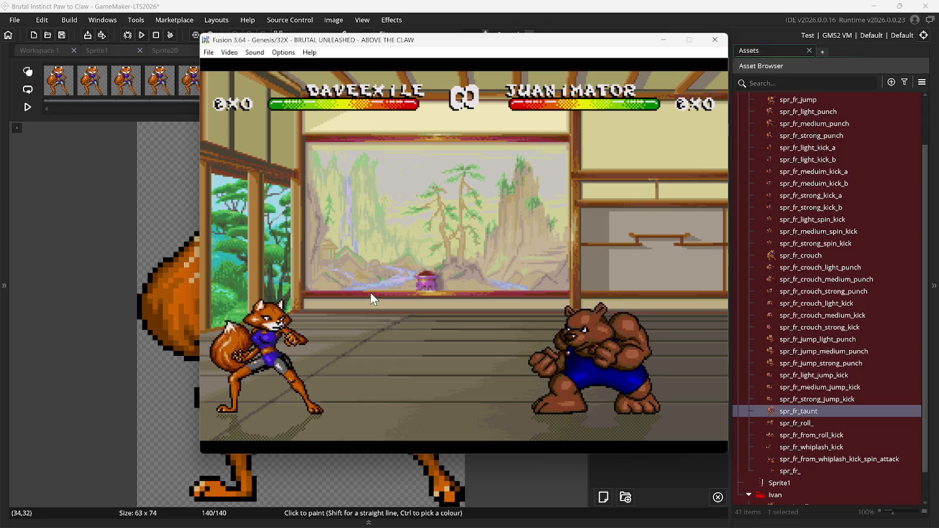
Review the Set Config screenshot settings and cancel without changing anything.
click(290, 53)
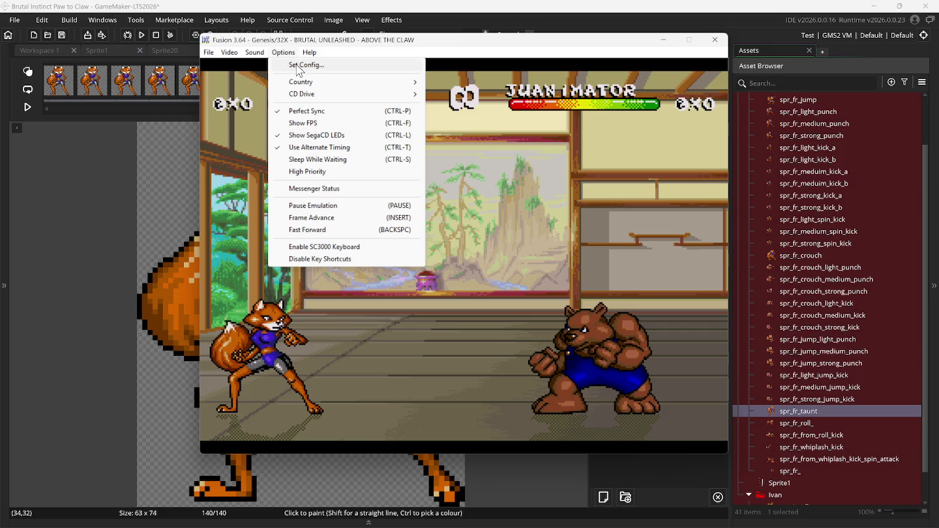
click(297, 68)
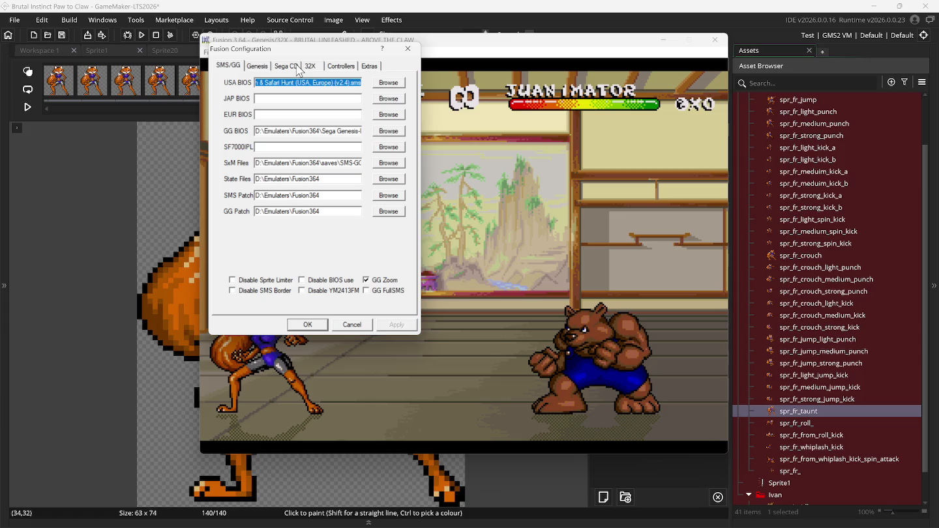
click(369, 67)
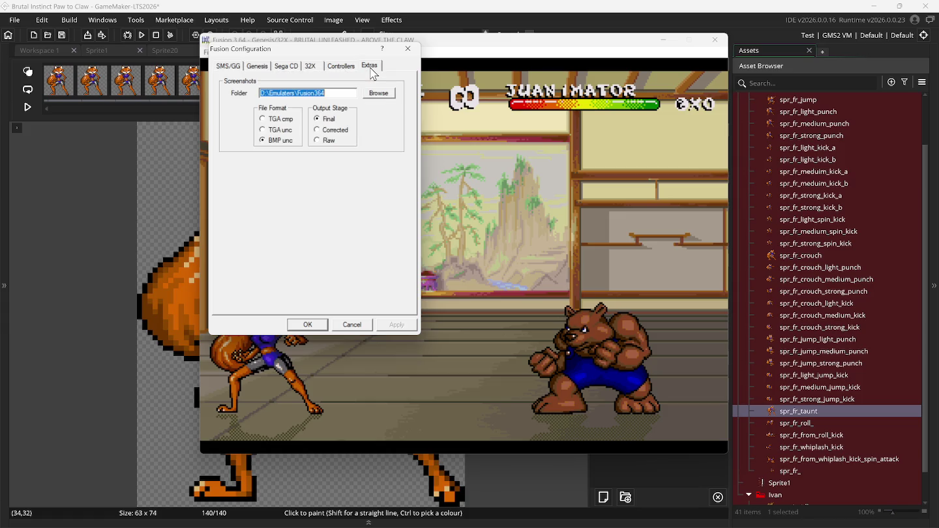
click(341, 326)
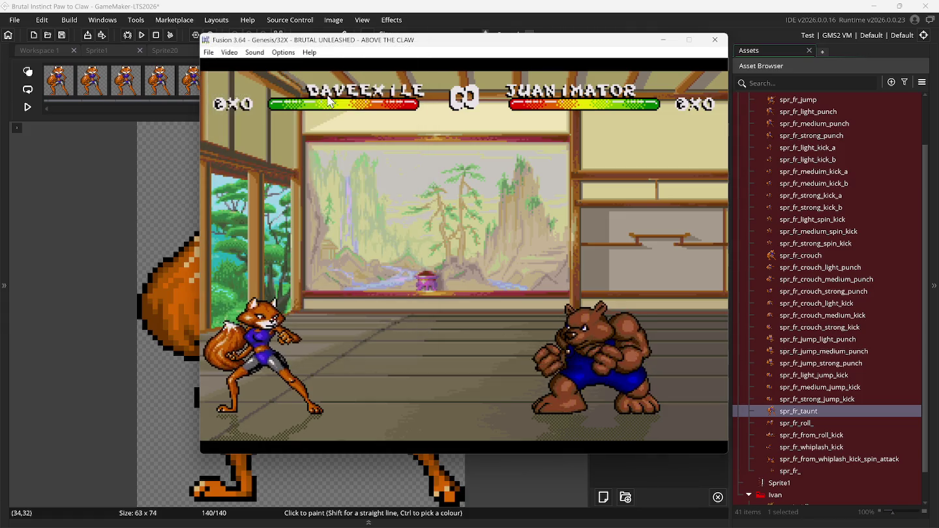
Enable VSync from the emulator's Video menu.
click(285, 52)
mouse_move(309, 97)
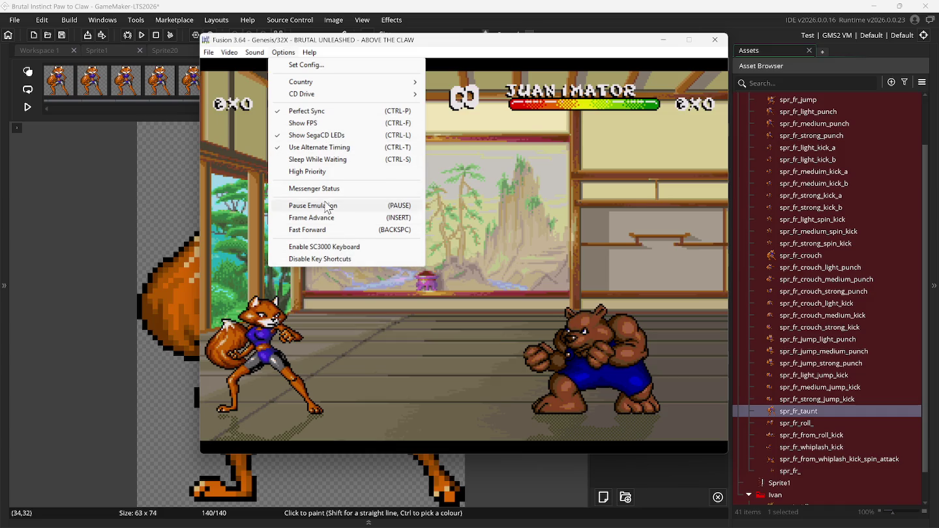
mouse_move(255, 54)
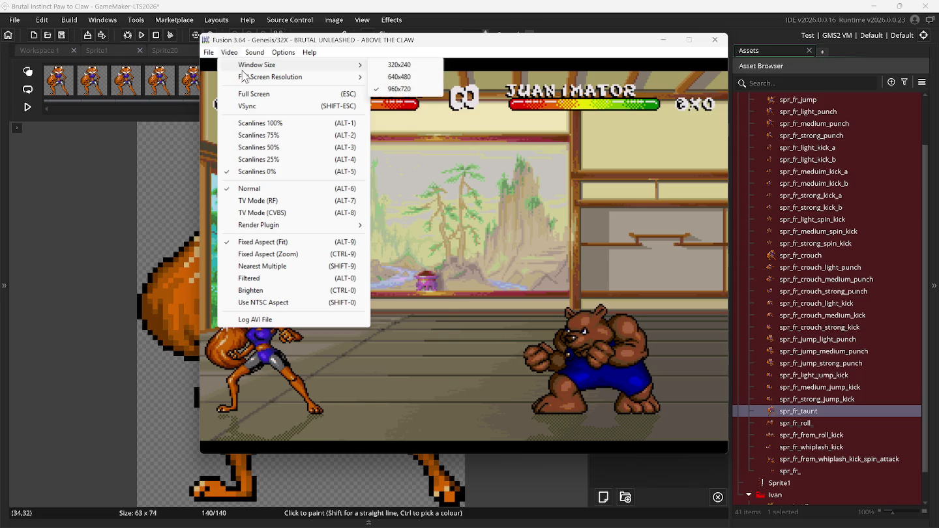
mouse_move(244, 79)
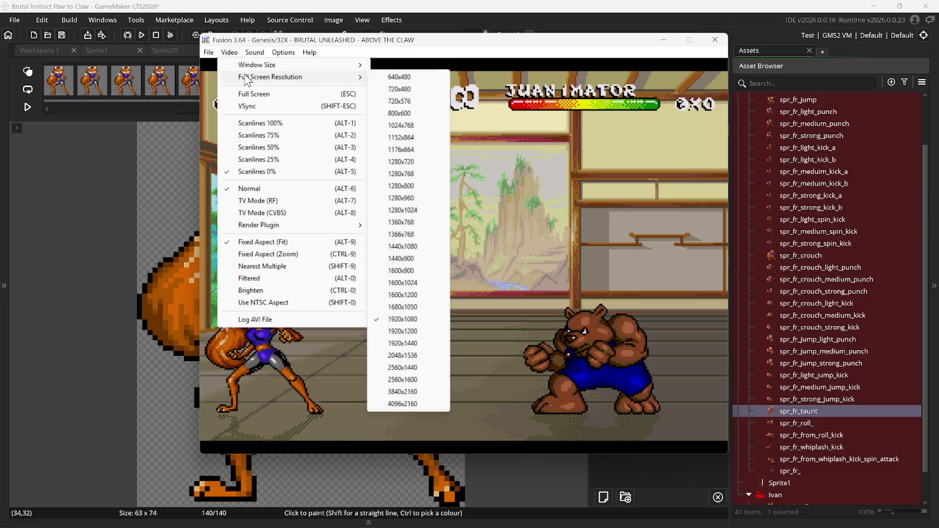
click(256, 108)
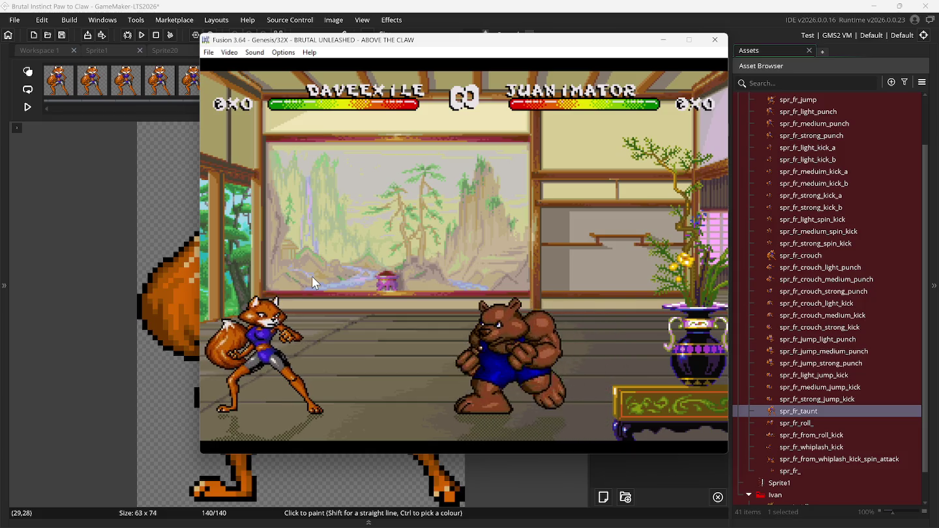
Pause and resume the Kega Fusion fight to study the fox's stance, then return to GameMaker.
key(Pause)
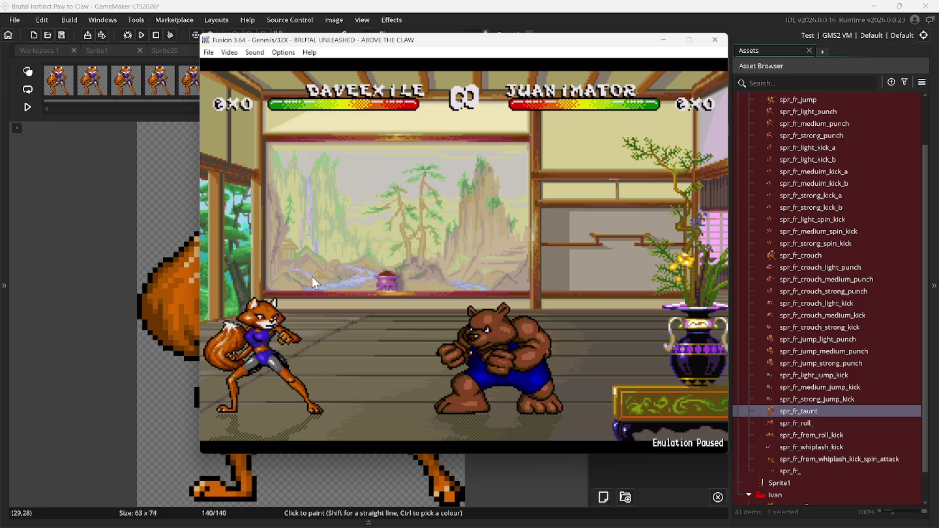
key(Pause)
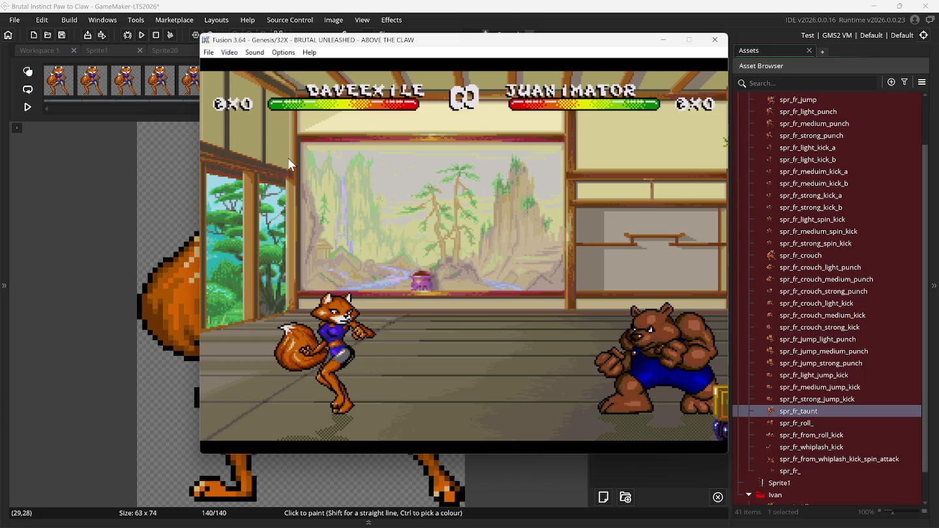
click(248, 10)
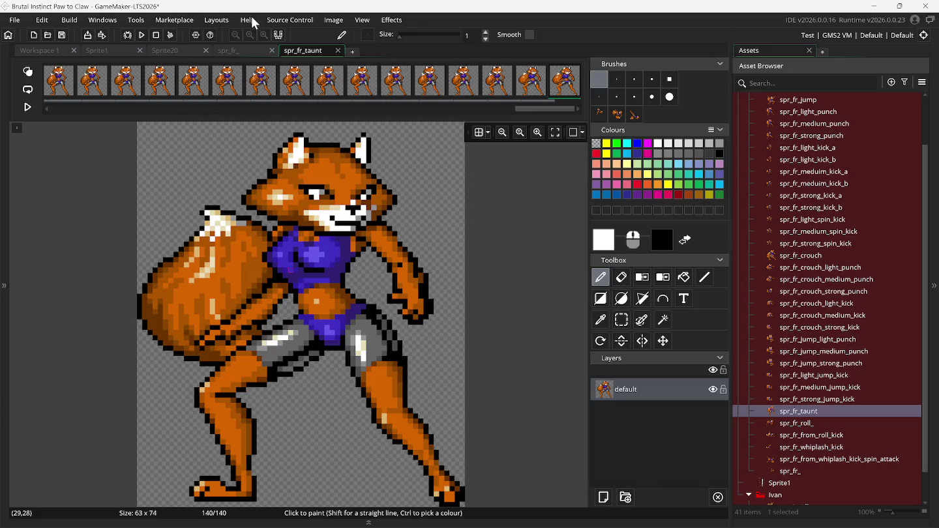
Close the spr_fr_taunt and spr_fr_ editors and all workspace windows, then open the Sprite1 sheet.
click(337, 50)
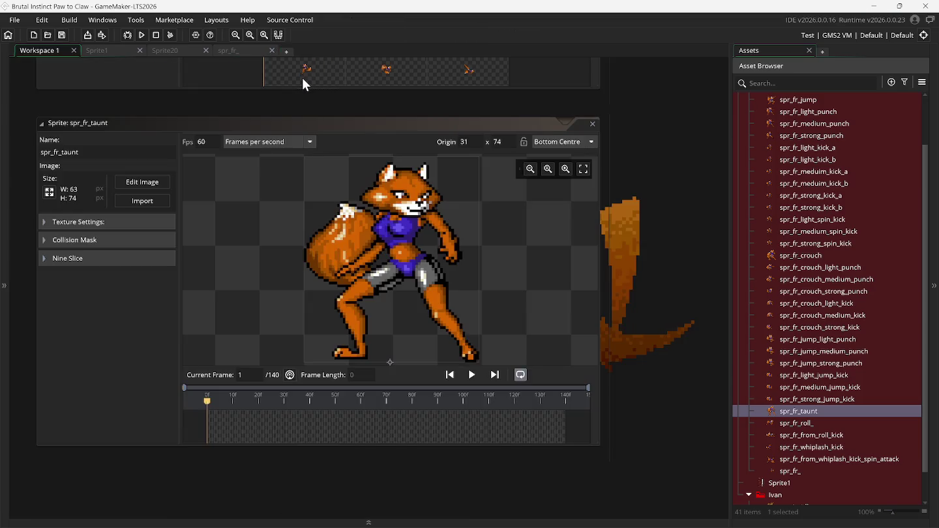
click(267, 50)
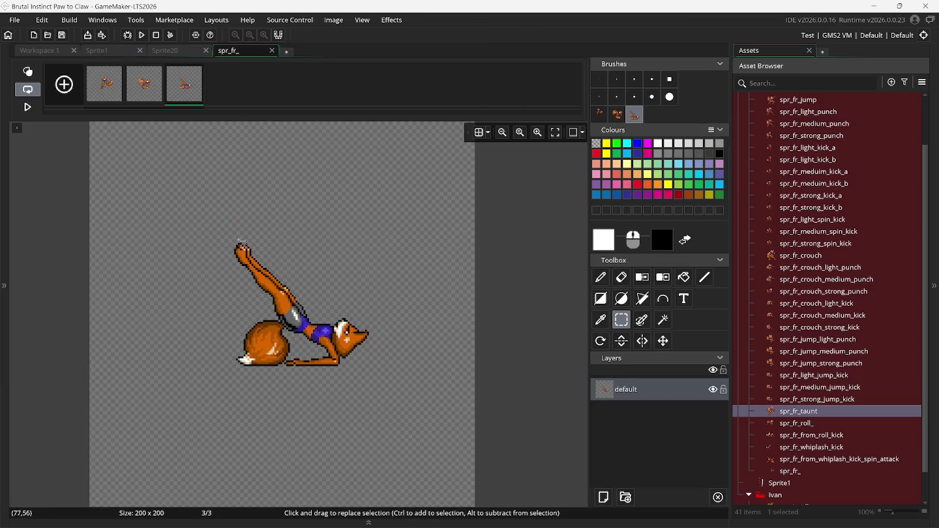
click(272, 50)
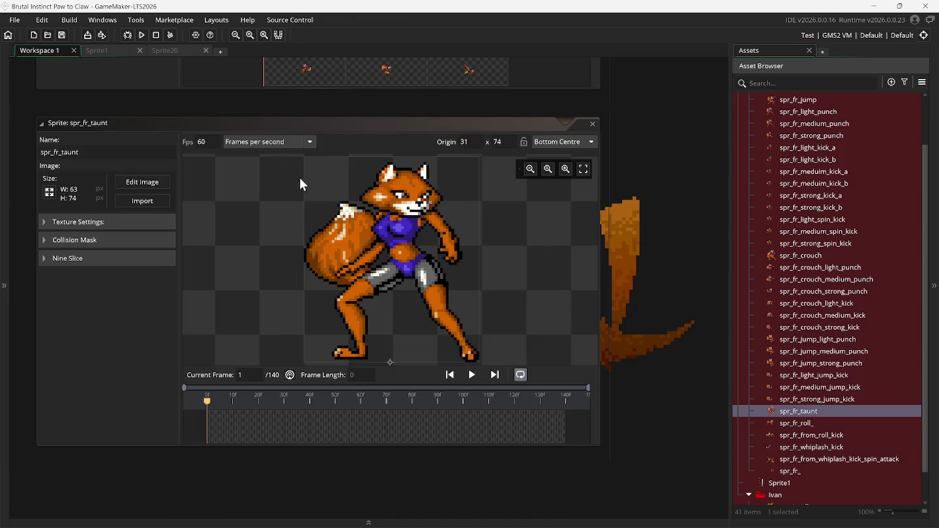
right_click(620, 214)
mouse_move(636, 231)
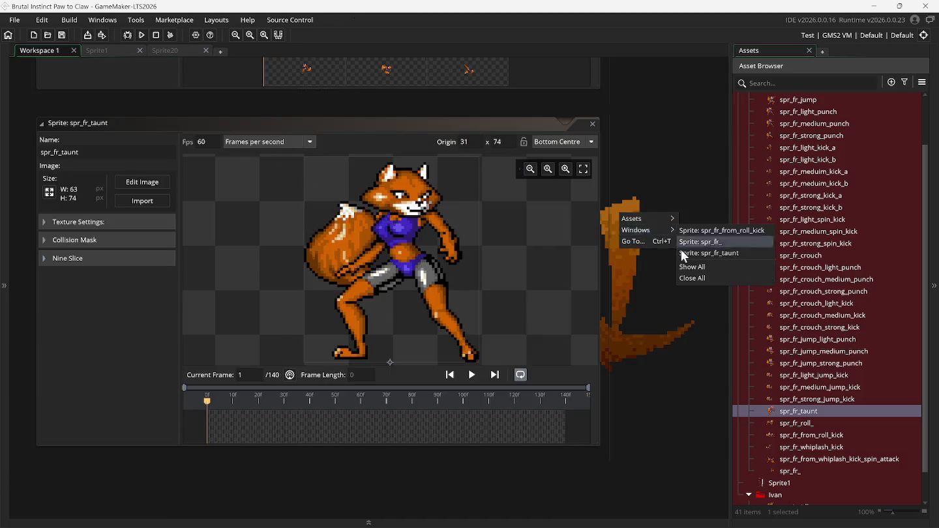
click(695, 277)
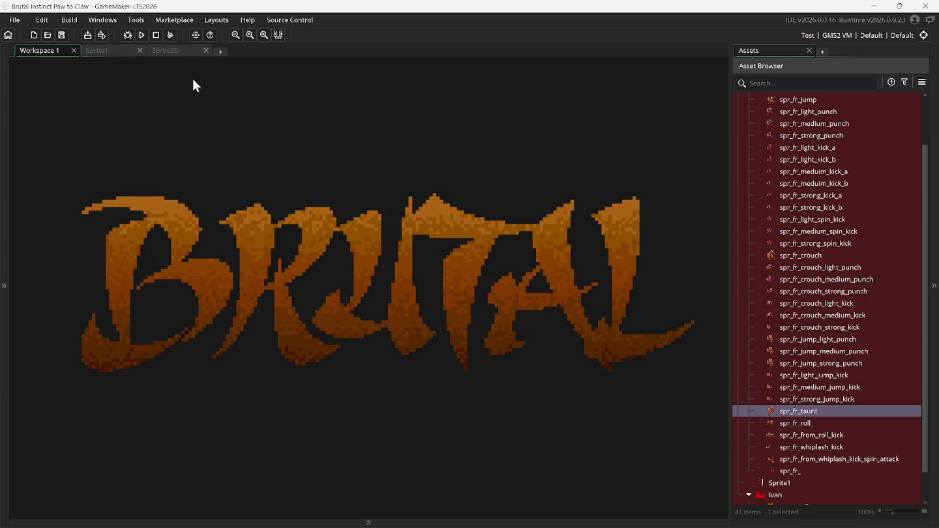
click(113, 49)
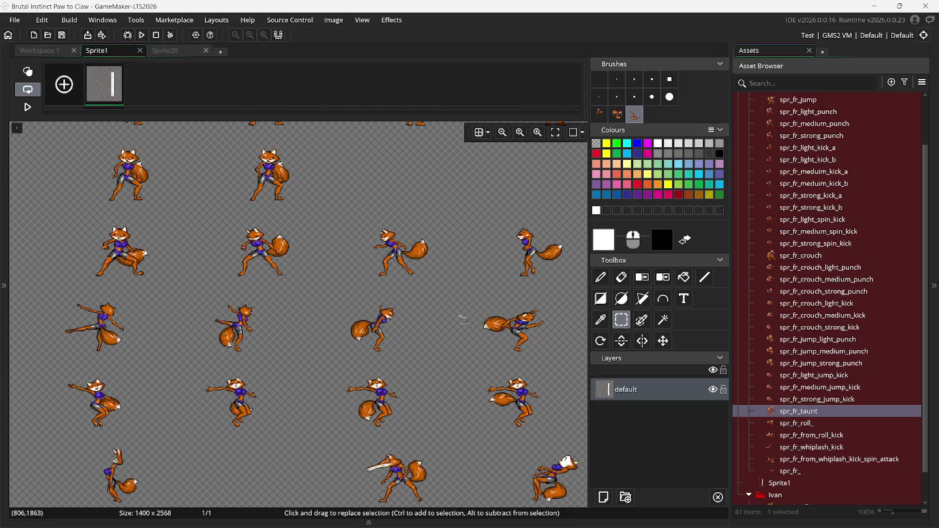
Select one of the fox's standing stance frames on Sprite1 and pick the first custom brush.
scroll(210, 328, up, 1)
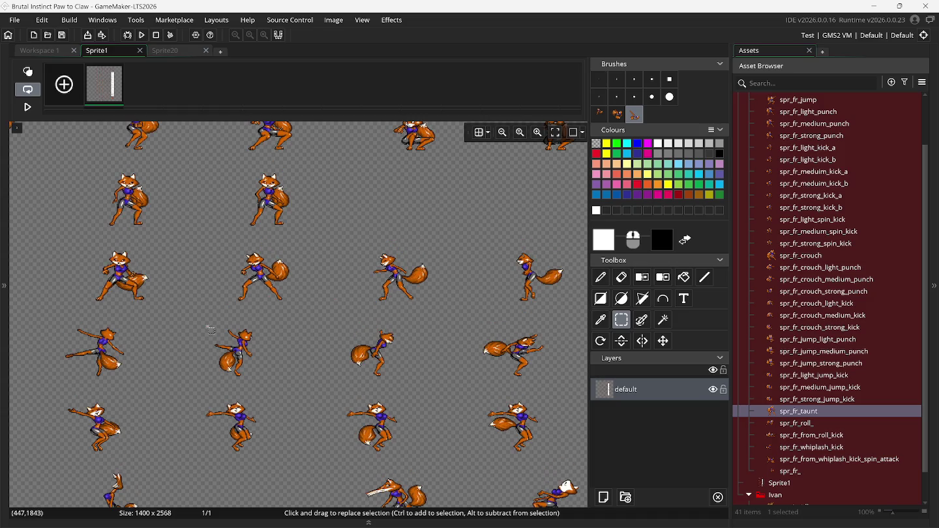
scroll(211, 328, up, 1)
scroll(211, 328, up, 1)
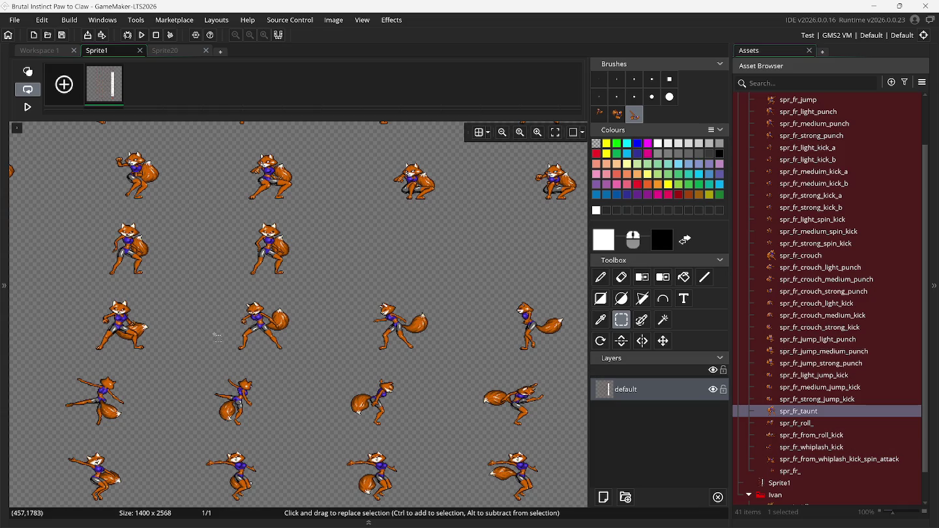
mouse_move(217, 296)
mouse_down()
mouse_move(244, 333)
mouse_move(314, 358)
mouse_up()
click(599, 116)
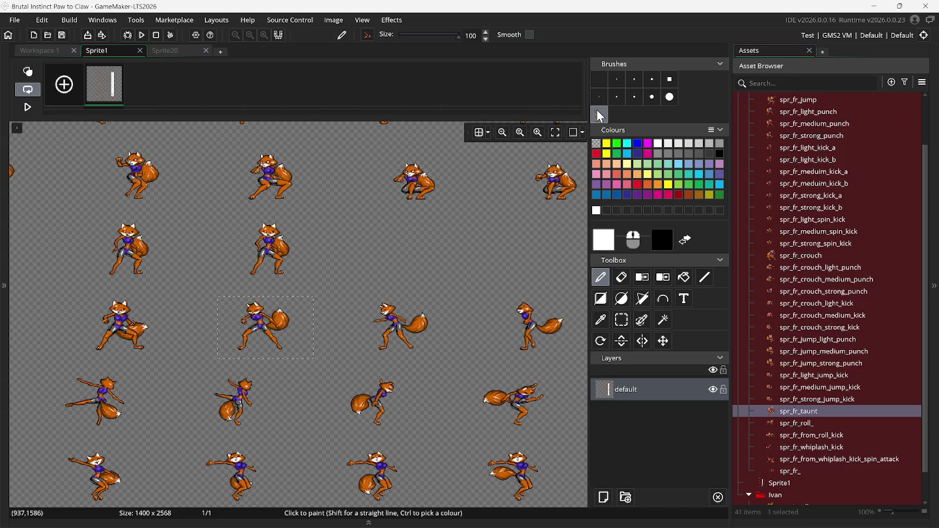
Add a 64 x 64 sprite named spr_fr_victory_pose with origin Bottom Centre (32, 64).
right_click(794, 435)
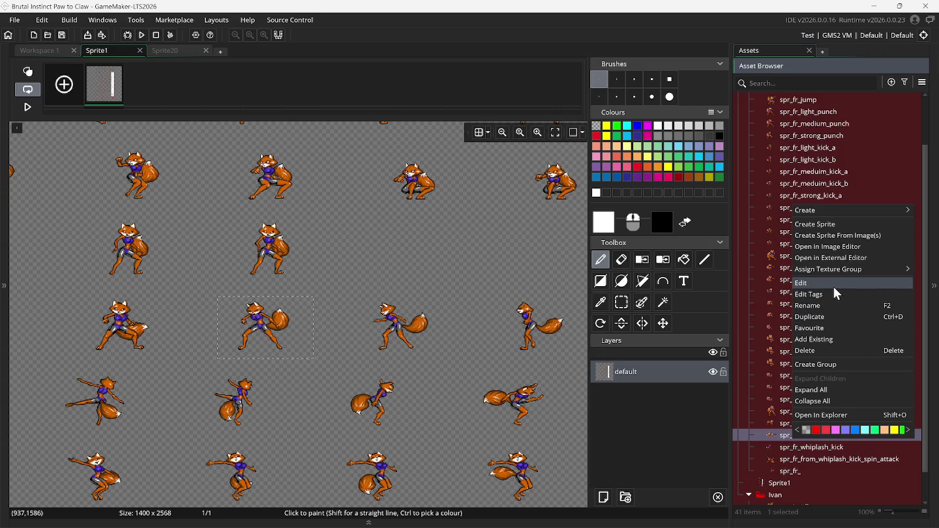
click(820, 224)
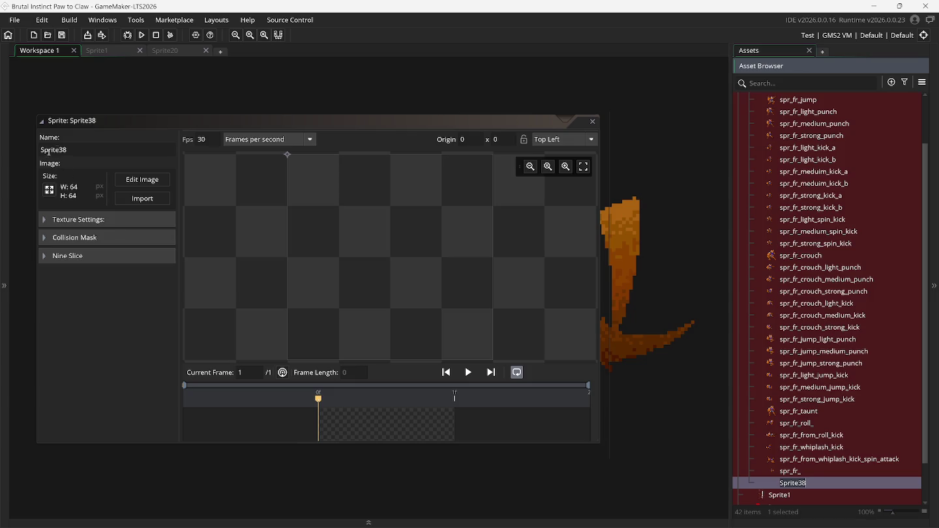
click(66, 149)
text(spr_fr_victory)
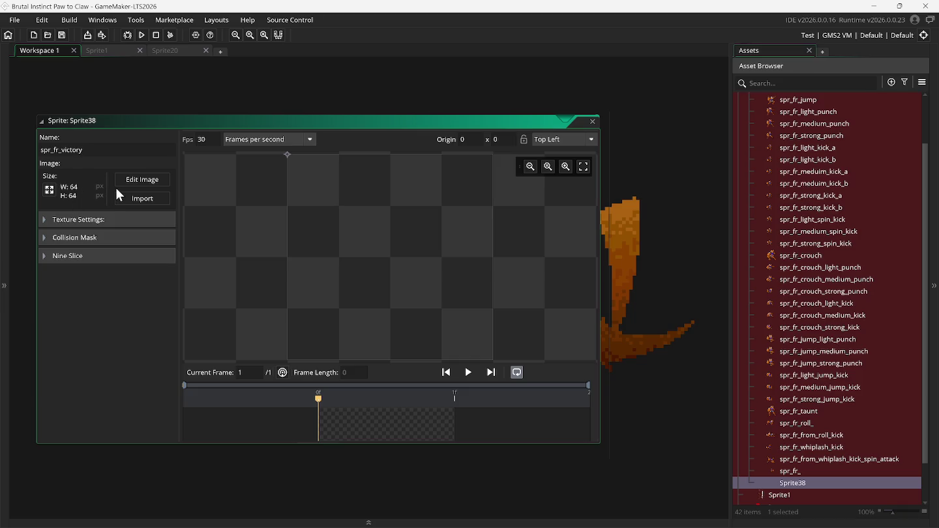
text(_pose)
click(558, 144)
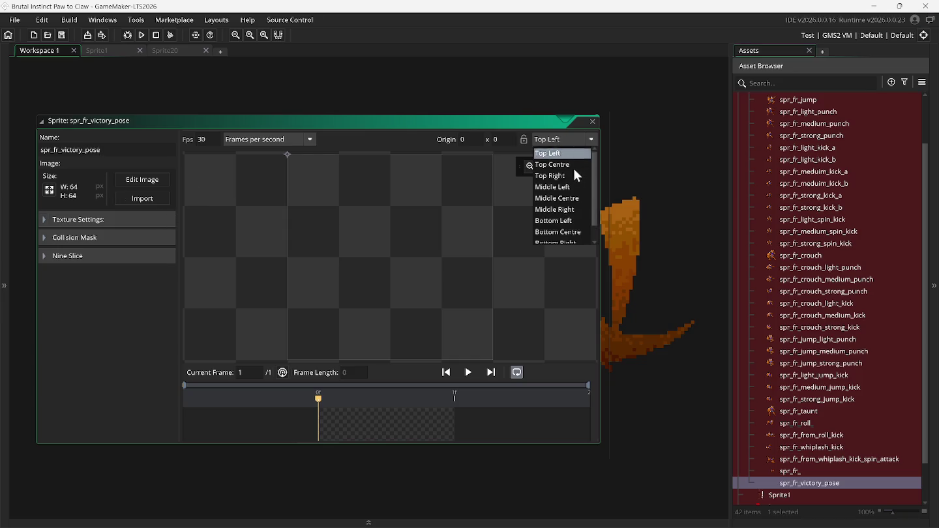
click(582, 231)
click(199, 142)
text(60)
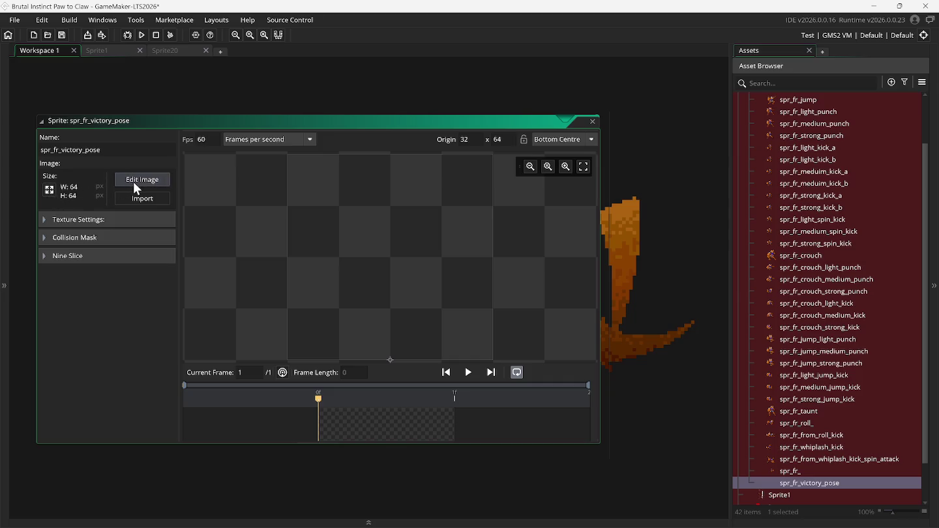
Resize the spr_fr_victory_pose canvas, not the image, to 200 x 200, then return to Sprite1.
click(136, 181)
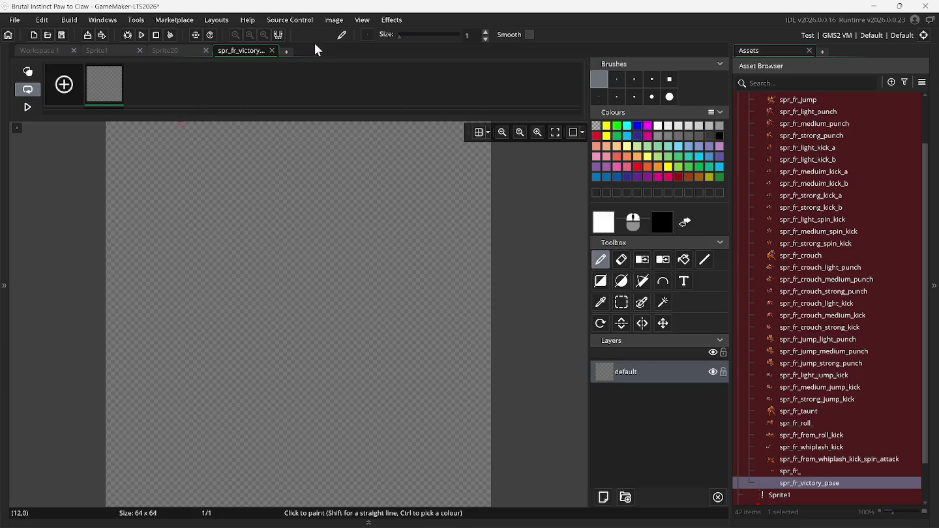
click(330, 21)
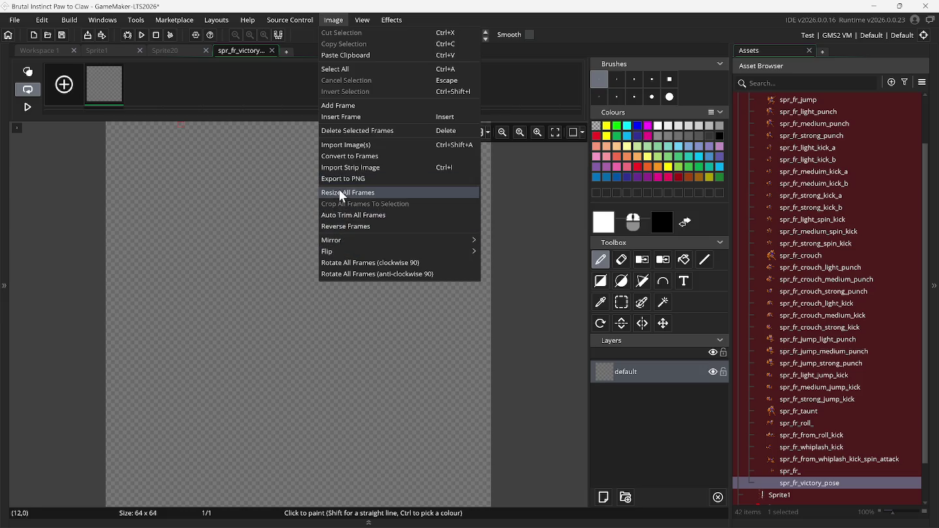
click(339, 189)
click(178, 125)
text(200)
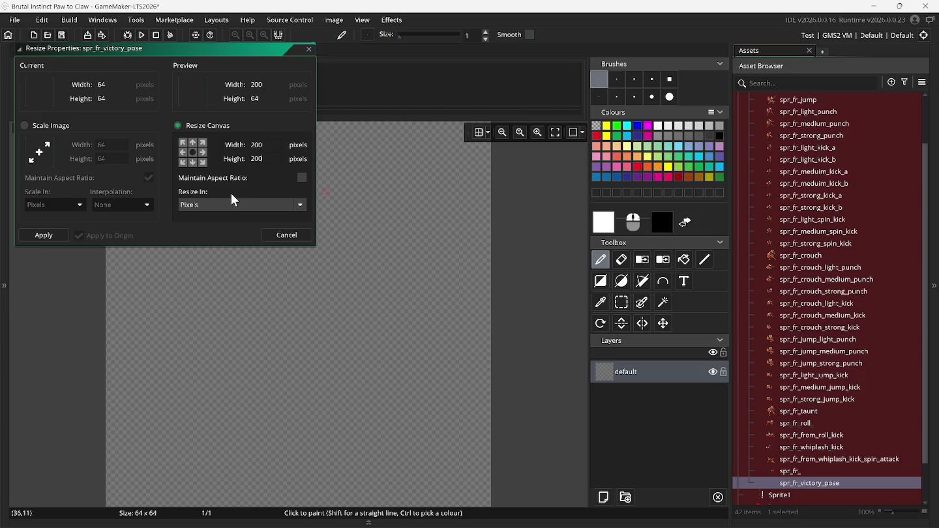
key(Return)
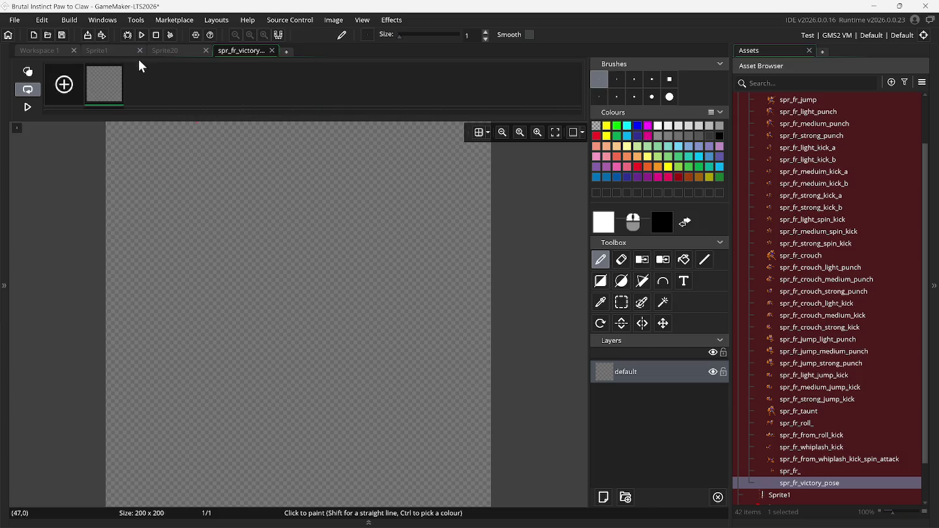
click(107, 52)
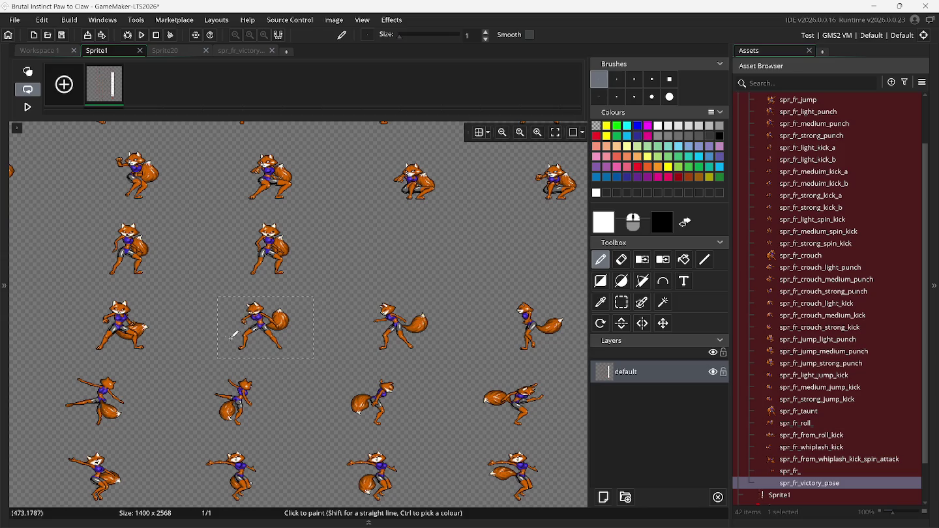
Capture two fox poses from the third row of Sprite1 as custom brushes.
click(621, 302)
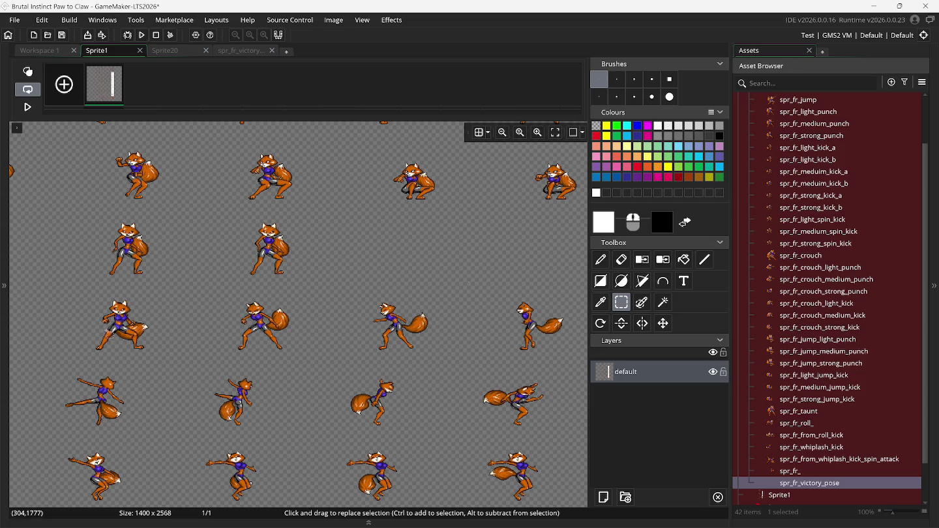
scroll(117, 333, left, 3)
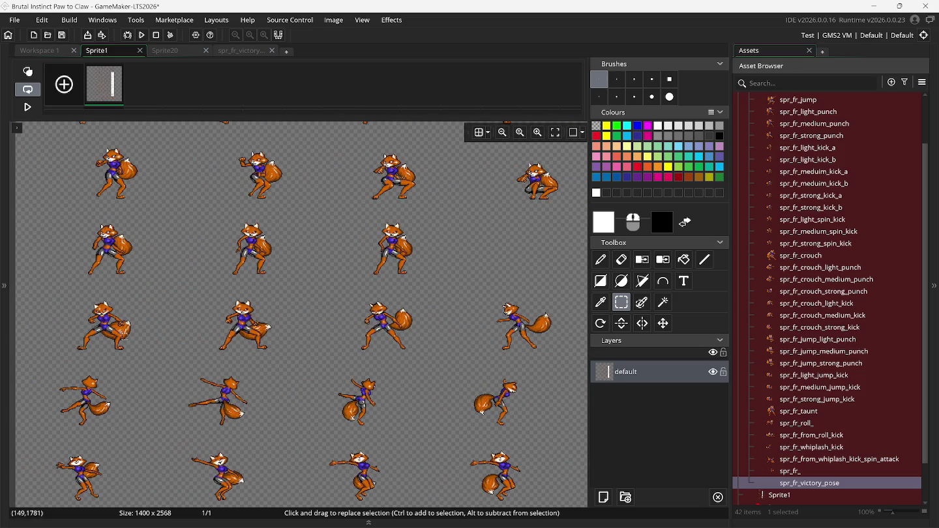
drag(67, 297, 150, 365)
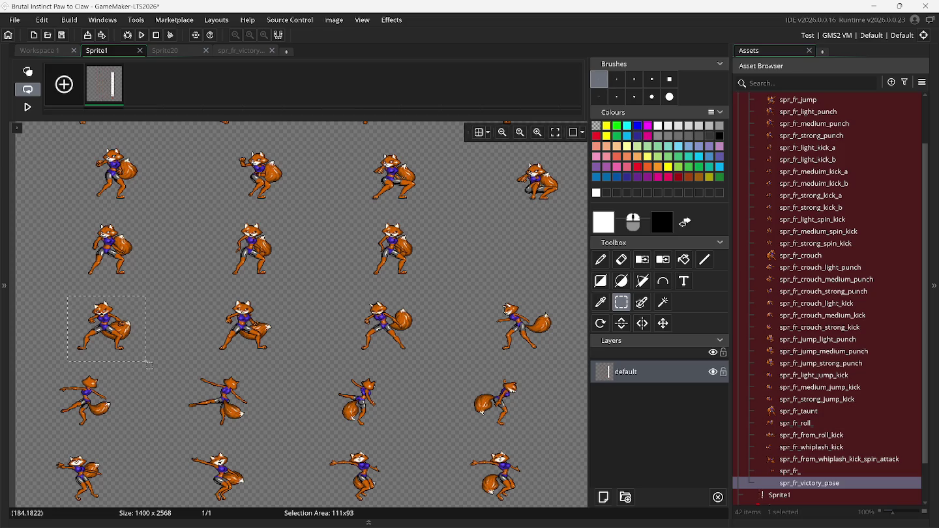
click(267, 369)
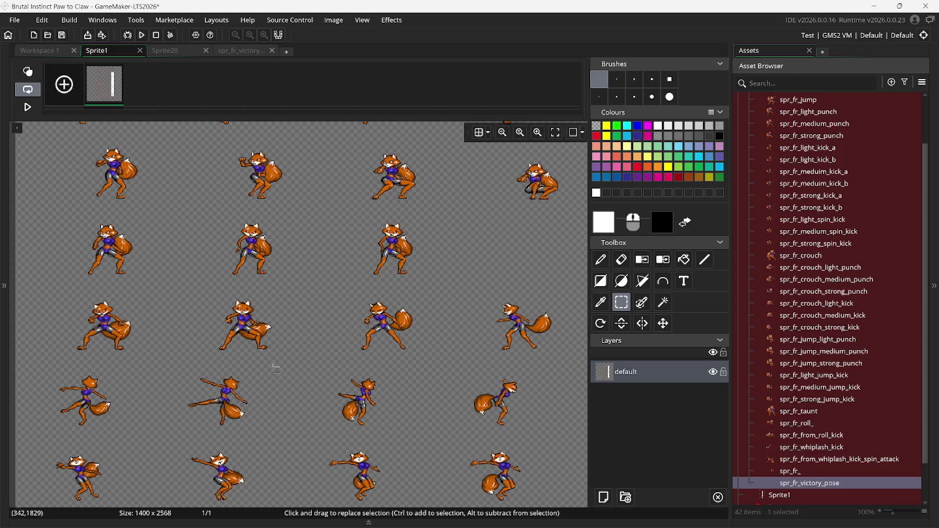
drag(343, 289, 427, 360)
key(ctrl+b)
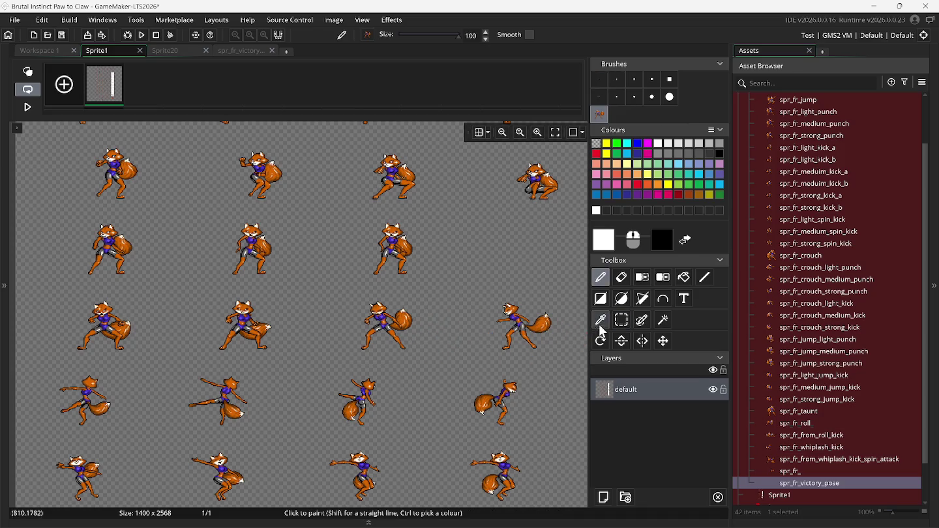
scroll(356, 314, right, 3)
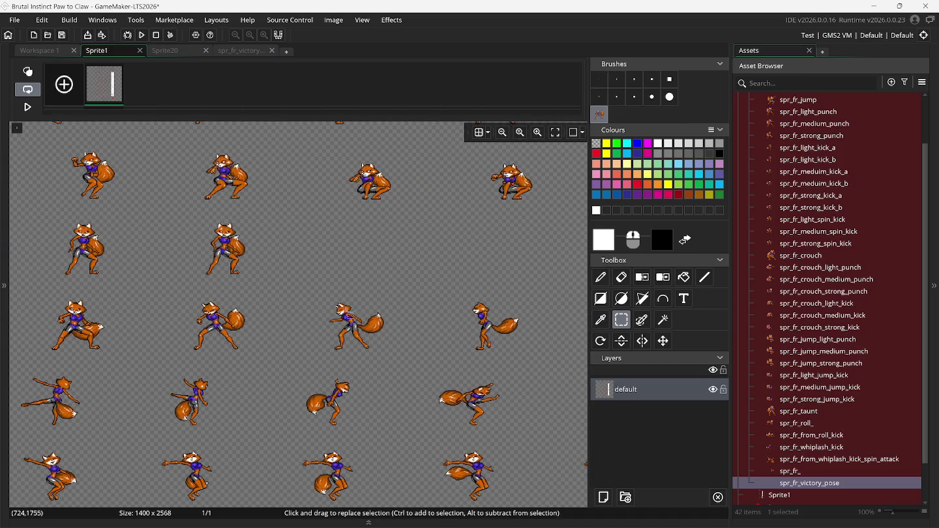
drag(320, 299, 391, 356)
key(ctrl+b)
click(395, 357)
Capture three more fox poses from the Sprite1 sheet, including the rightmost third-row fox.
click(621, 320)
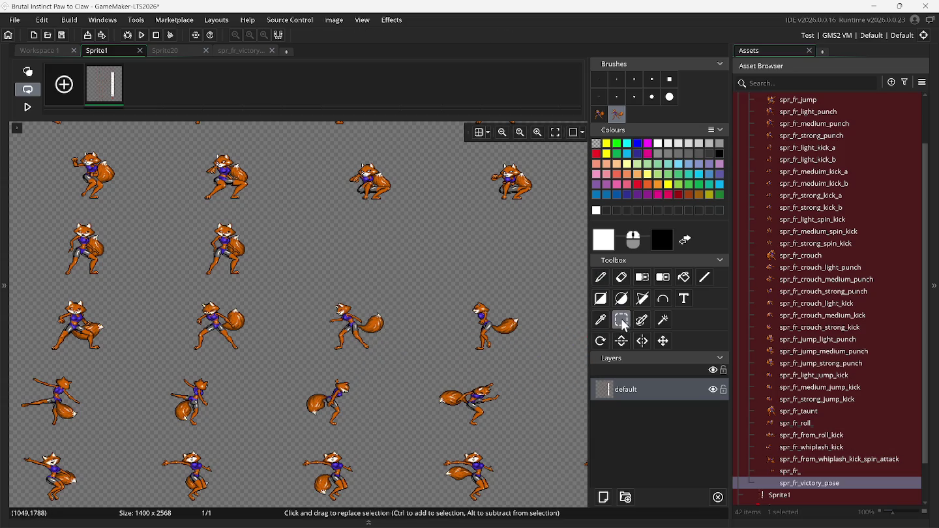
drag(448, 297, 525, 354)
key(ctrl+c)
key(ctrl+v)
scroll(534, 355, right, 5)
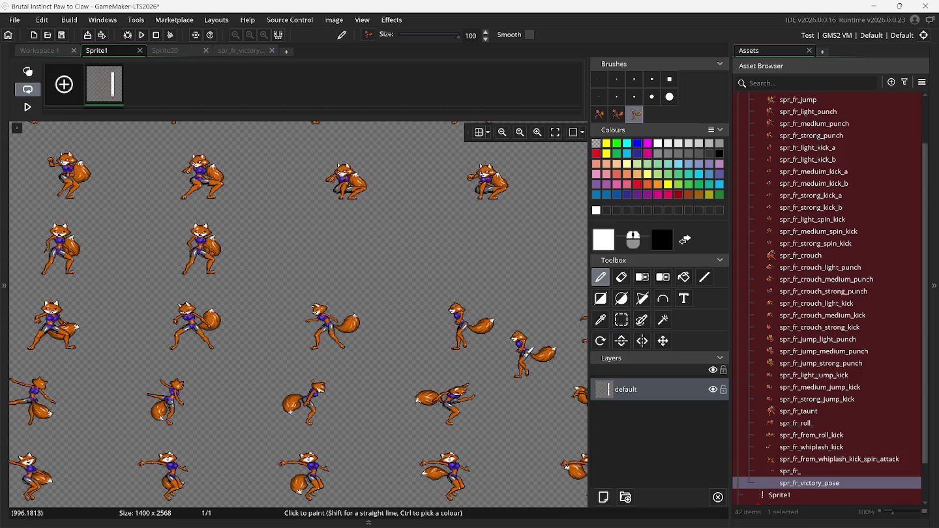
click(621, 321)
drag(417, 292, 492, 357)
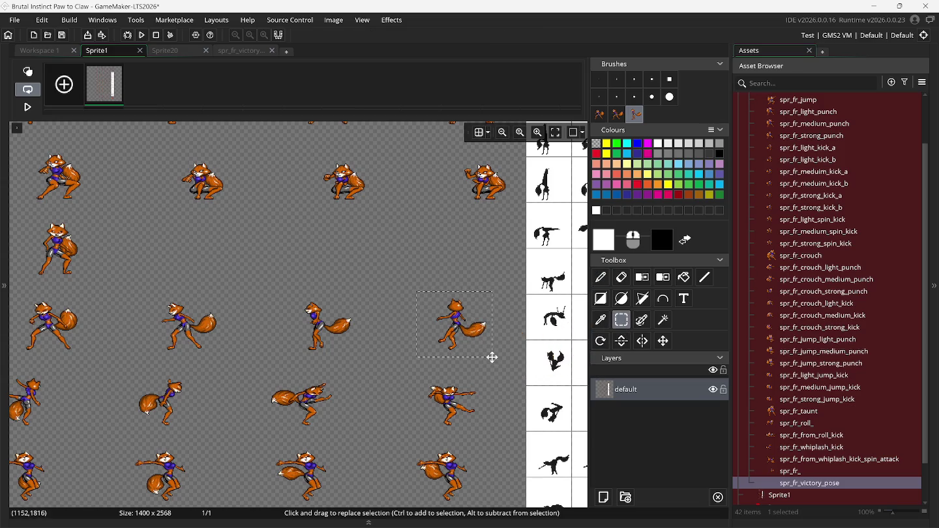
key(ctrl+c)
key(ctrl+v)
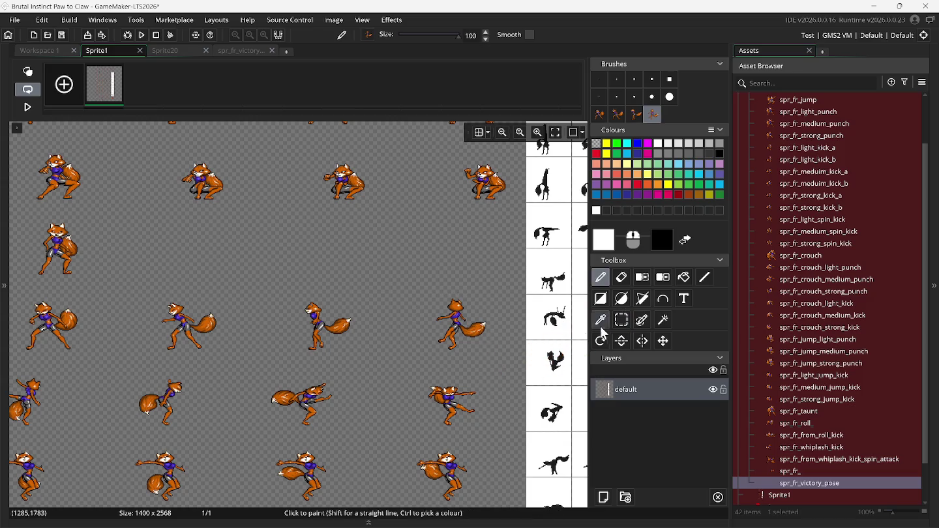
click(622, 320)
scroll(404, 344, left, 5)
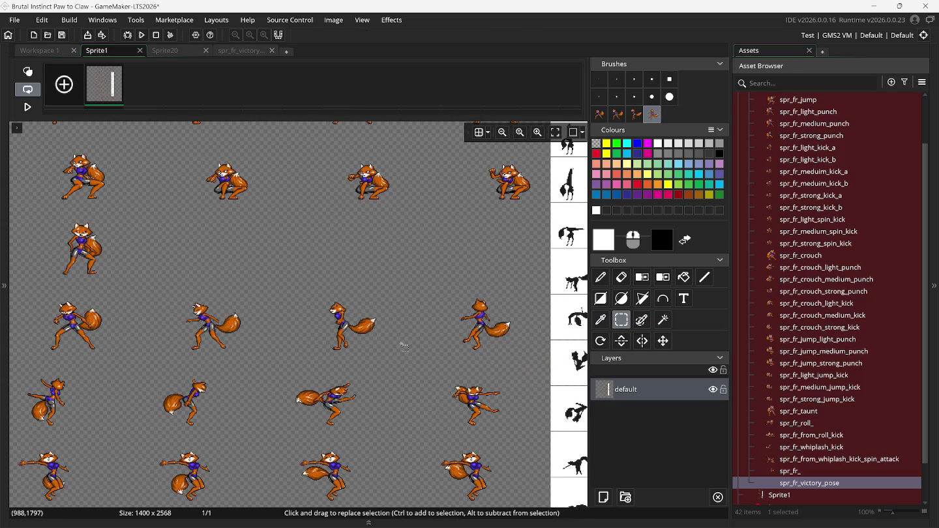
scroll(397, 349, left, 5)
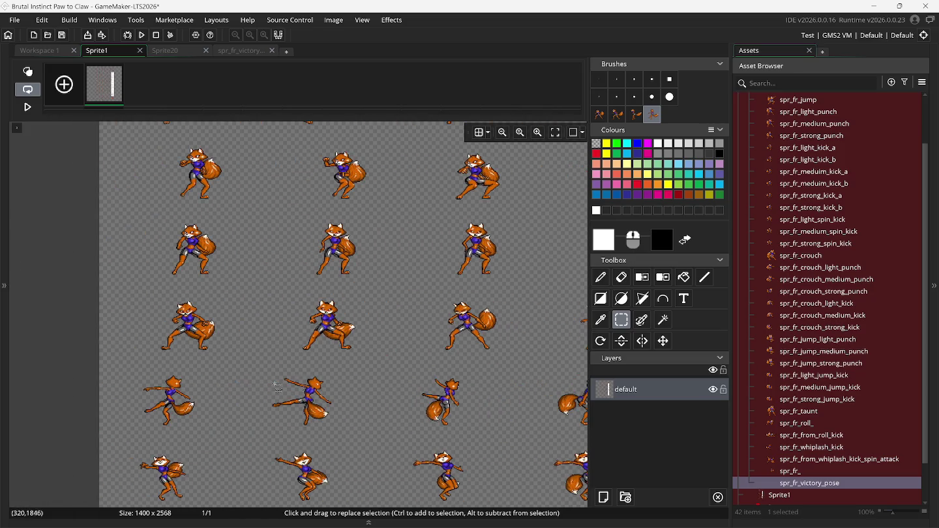
drag(126, 369, 203, 432)
key(ctrl+b)
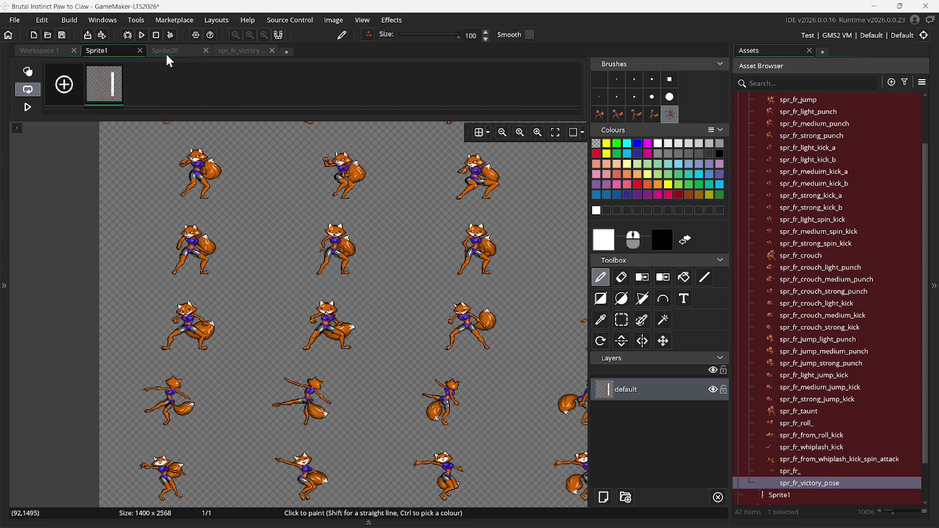
Stamp the first captured fox brush at the centre of the spr_fr_victory_pose canvas.
click(236, 52)
click(595, 116)
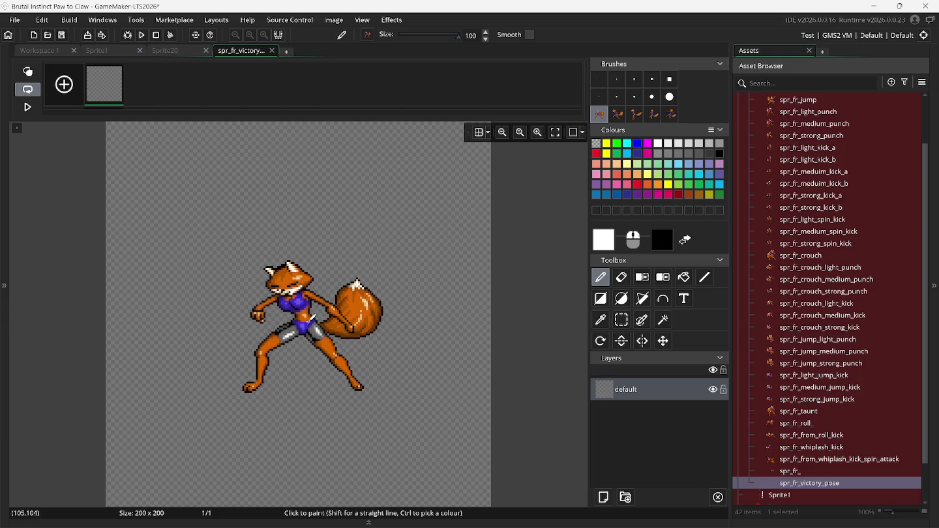
click(307, 321)
Rewind Snes9x to rewatch the fox's victory pose, then add a blank second frame to spr_fr_victory_pose.
mouse_move(454, 516)
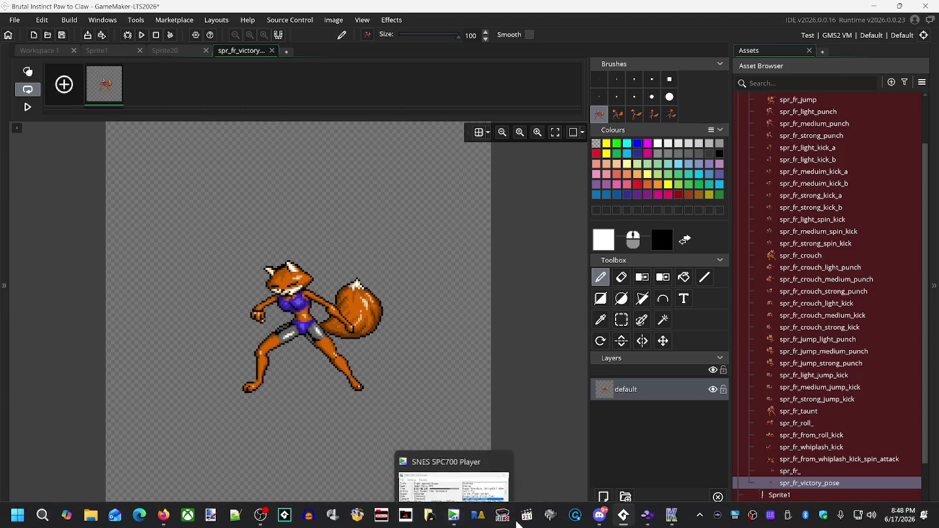
click(646, 515)
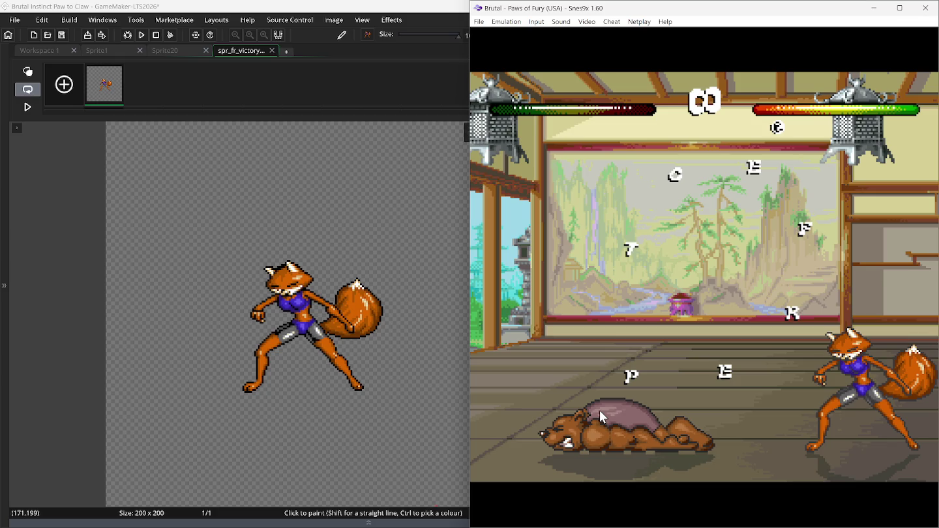
key(BackSpace)
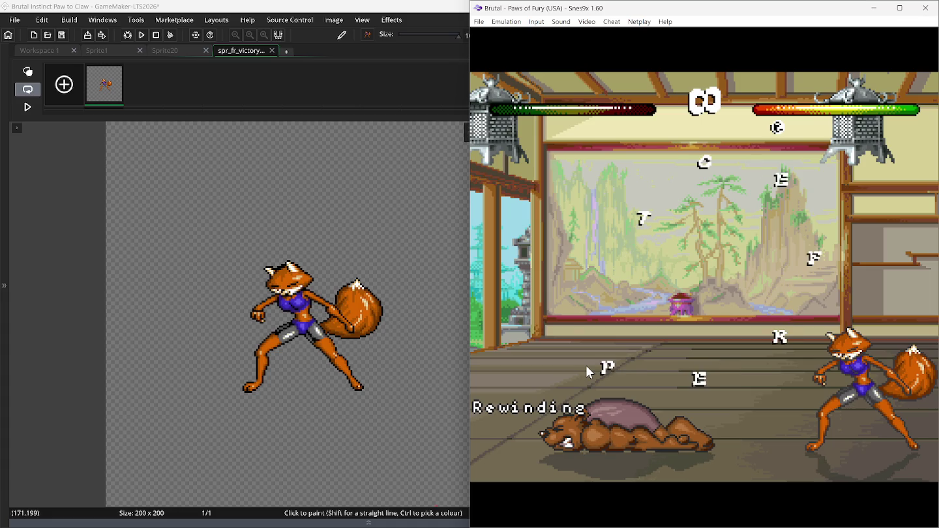
key(BackSpace)
key(F1)
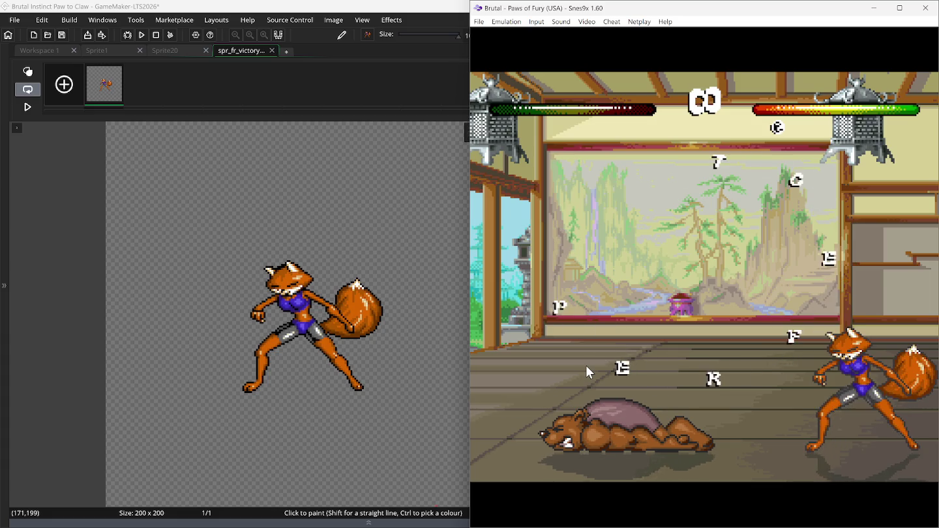
key(BackSpace)
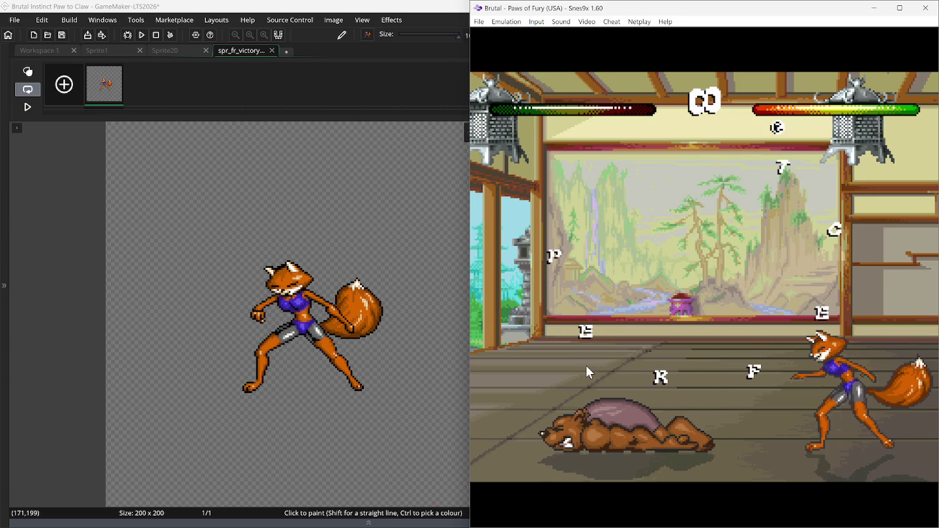
key(BackSpace)
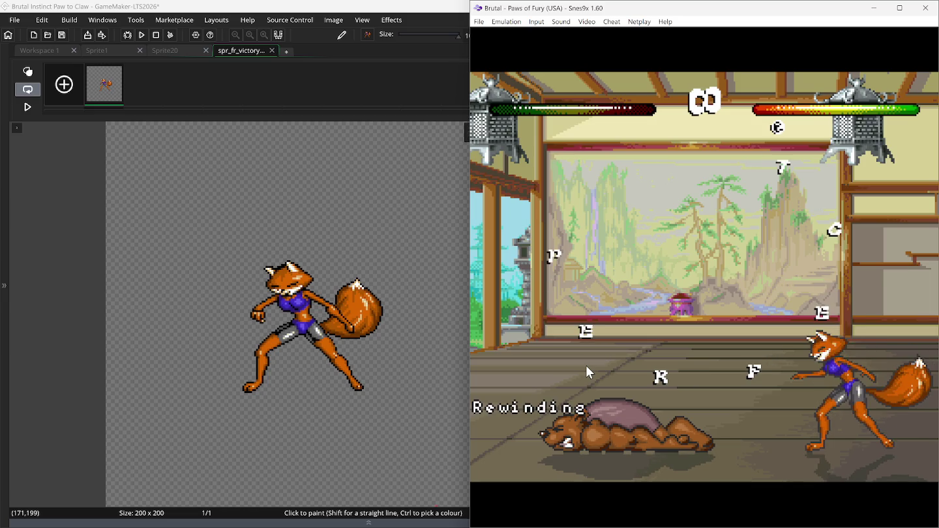
click(73, 81)
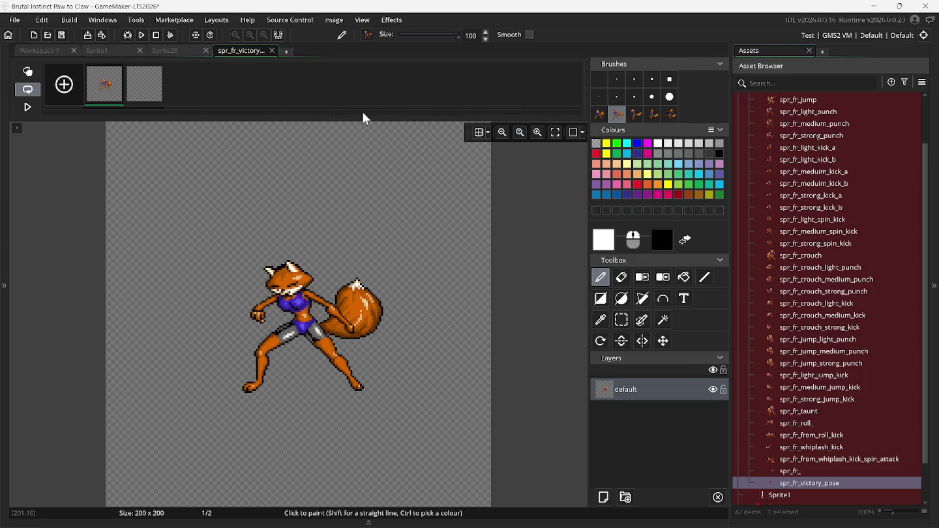
Paste a turning fox pose into frame 2, aligned over the onion-skinned first-frame pose.
click(145, 85)
click(27, 71)
key(ctrl+v)
drag(355, 273, 384, 298)
mouse_move(320, 328)
mouse_down()
mouse_move(327, 325)
mouse_move(59, 294)
mouse_move(15, 309)
mouse_up()
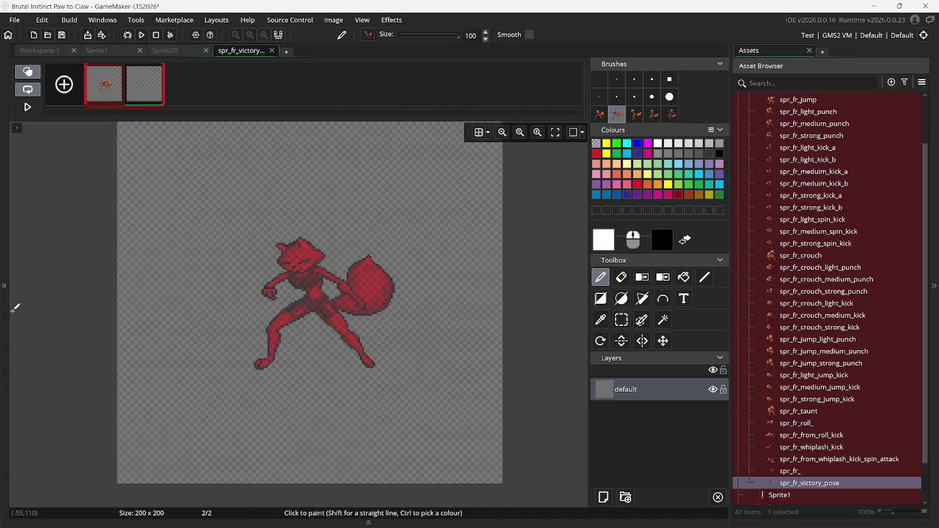
scroll(15, 308, up, 2)
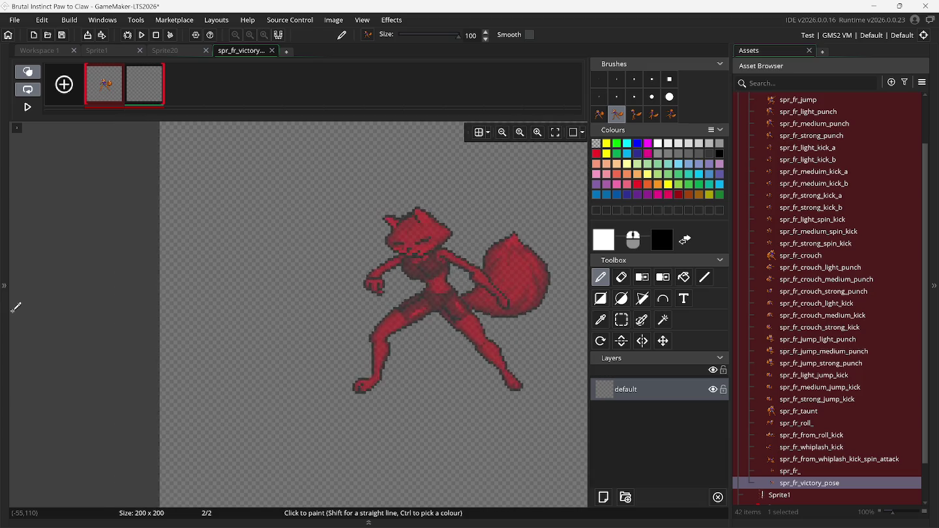
mouse_move(14, 309)
mouse_down()
mouse_move(306, 309)
mouse_move(337, 325)
mouse_up()
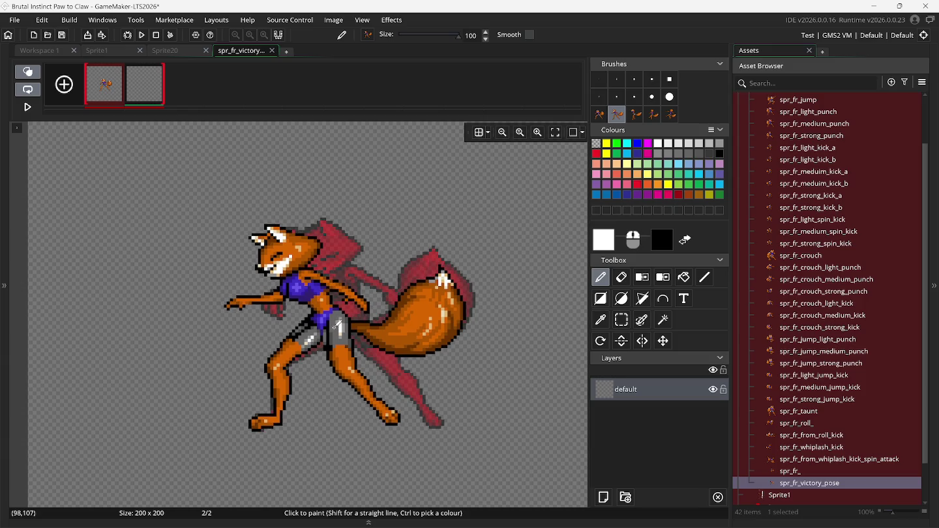
key(o)
Compare the two victory frames, then bring Kega Fusion's dojo fight forward.
click(97, 99)
drag(139, 87, 558, 522)
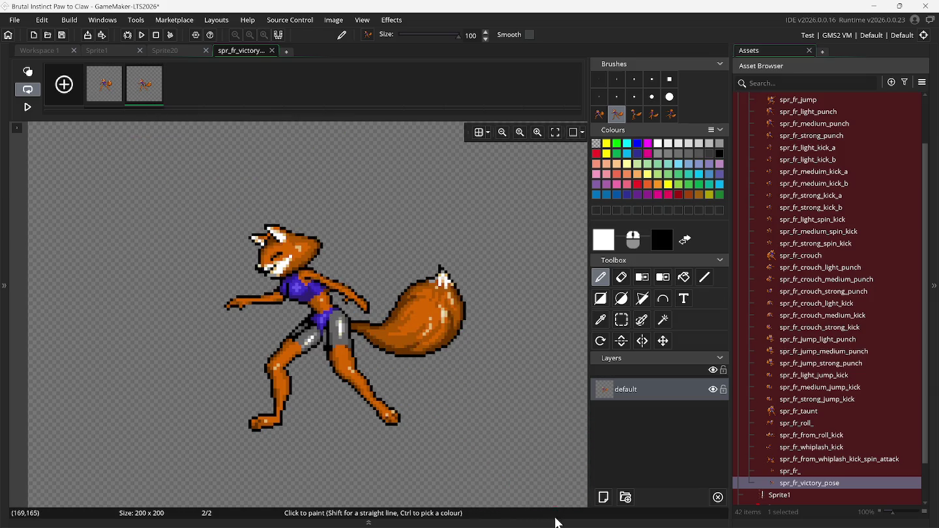
click(647, 515)
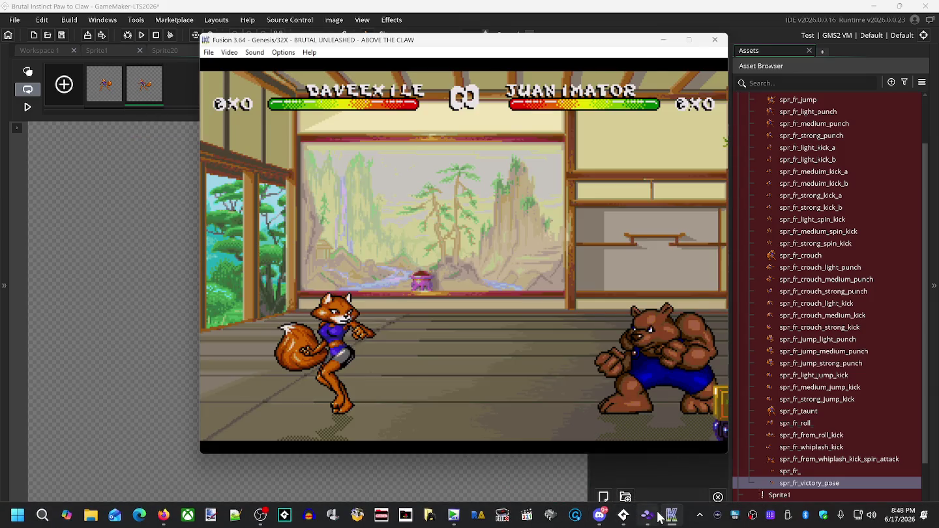
Place Snes9x beside Kega Fusion and rewind to replay the SNES fox's victory pose.
click(649, 515)
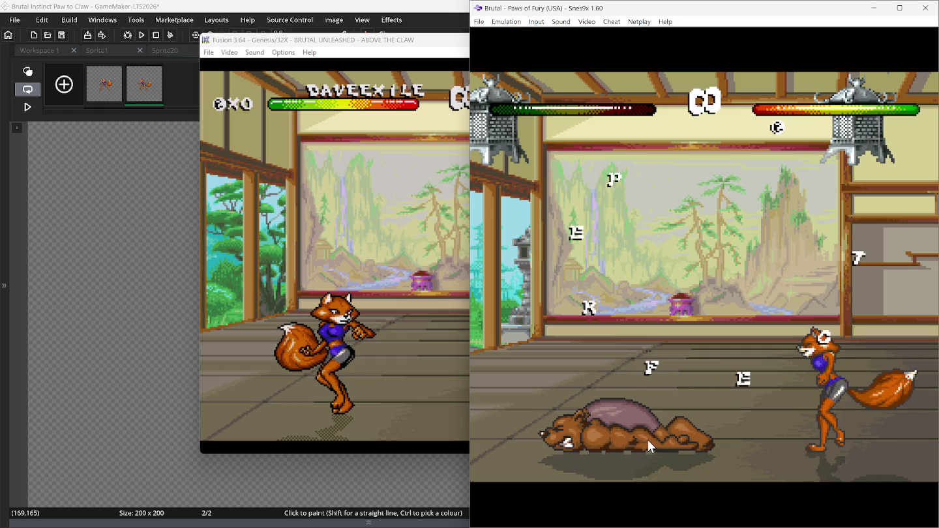
key(BackSpace)
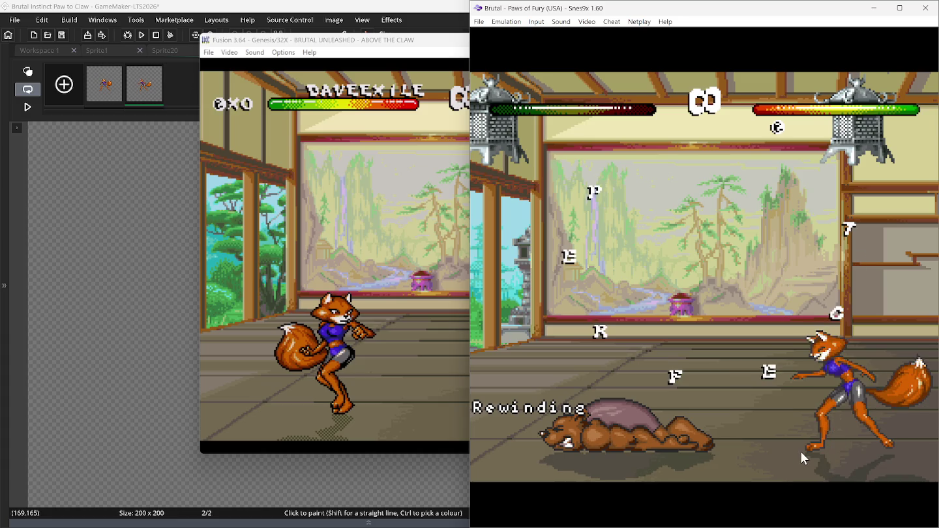